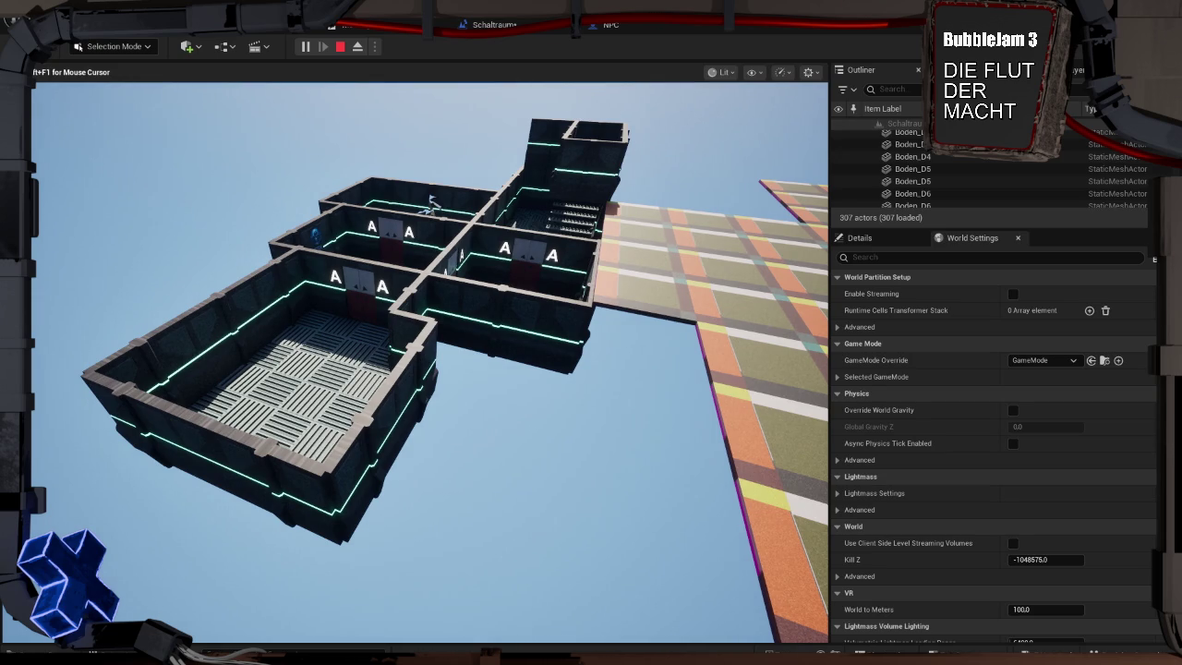
# Press Esc to end the Play-in-Editor session of the sci-fi room level.
pyautogui.press('Escape')
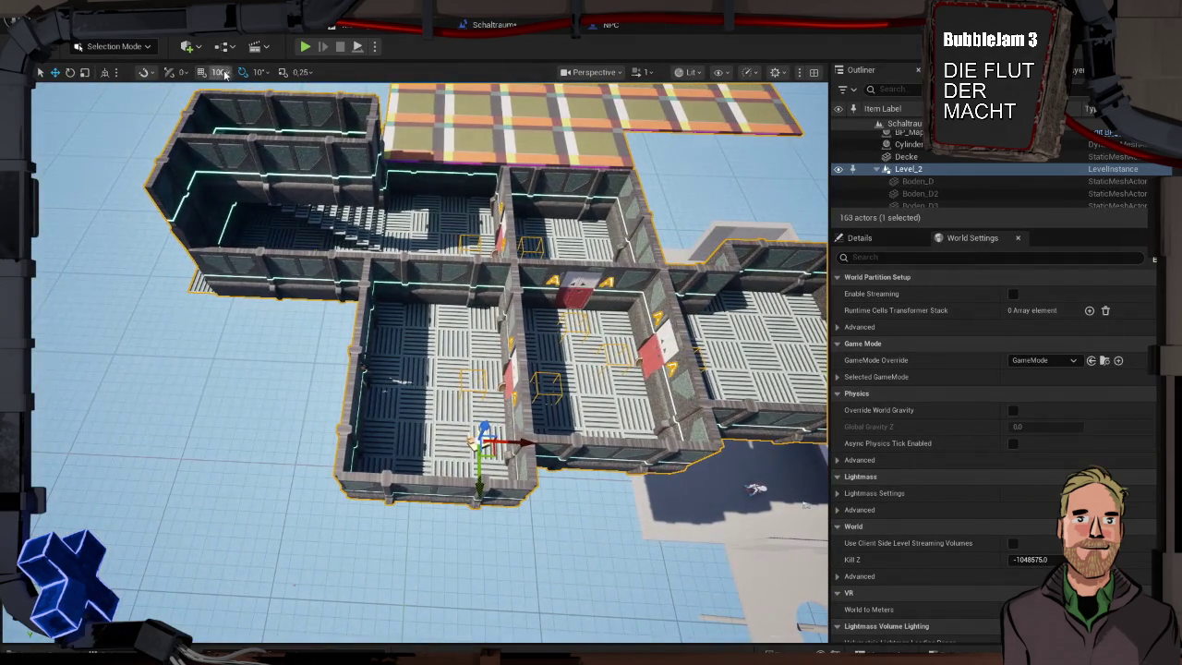
# Enter Level Instance Edit on Level_2 and bring up the Quick Add Volumes list.
pyautogui.click(189, 46)
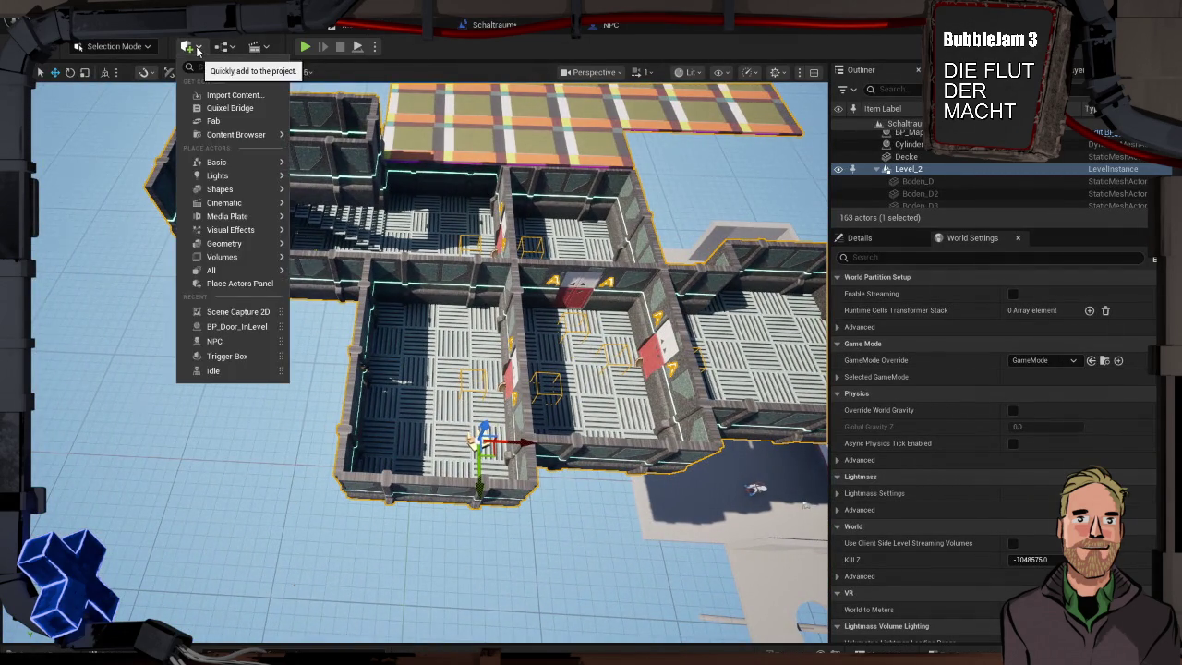
pyautogui.click(189, 46)
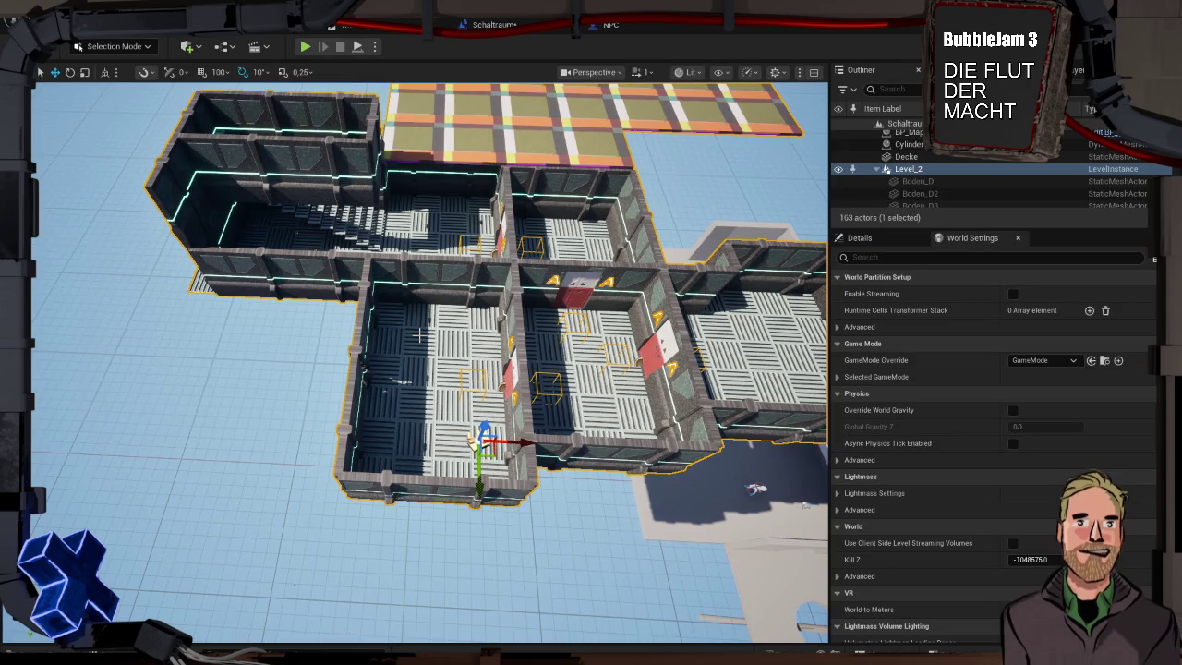
pyautogui.doubleClick(421, 334)
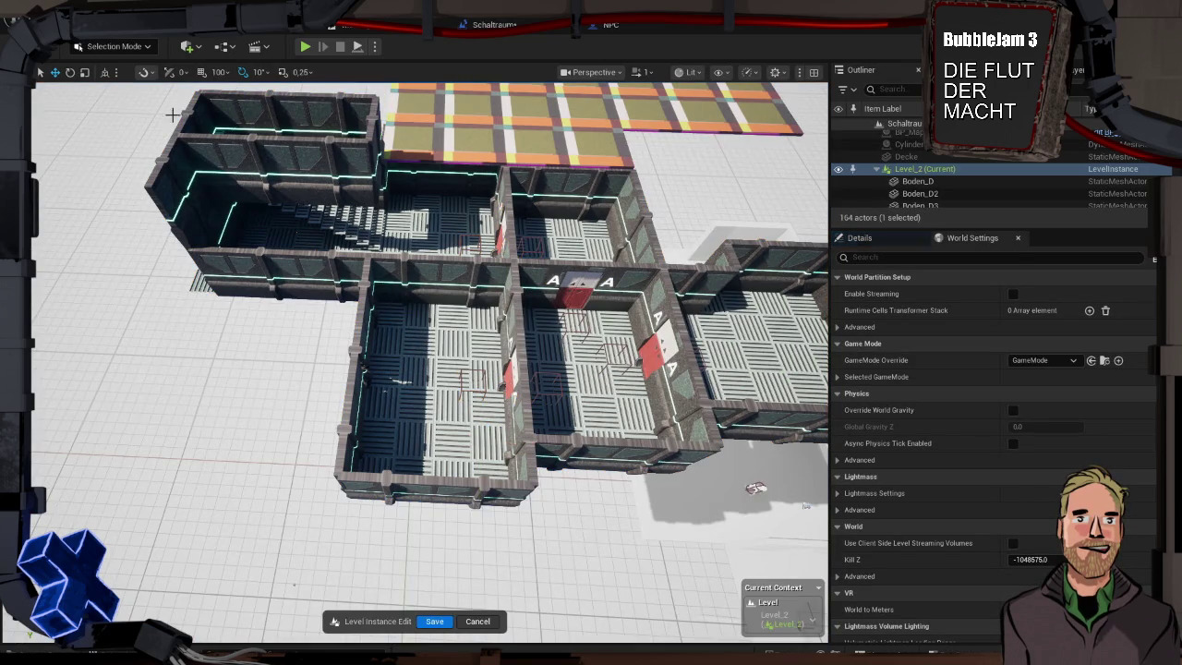
pyautogui.click(199, 54)
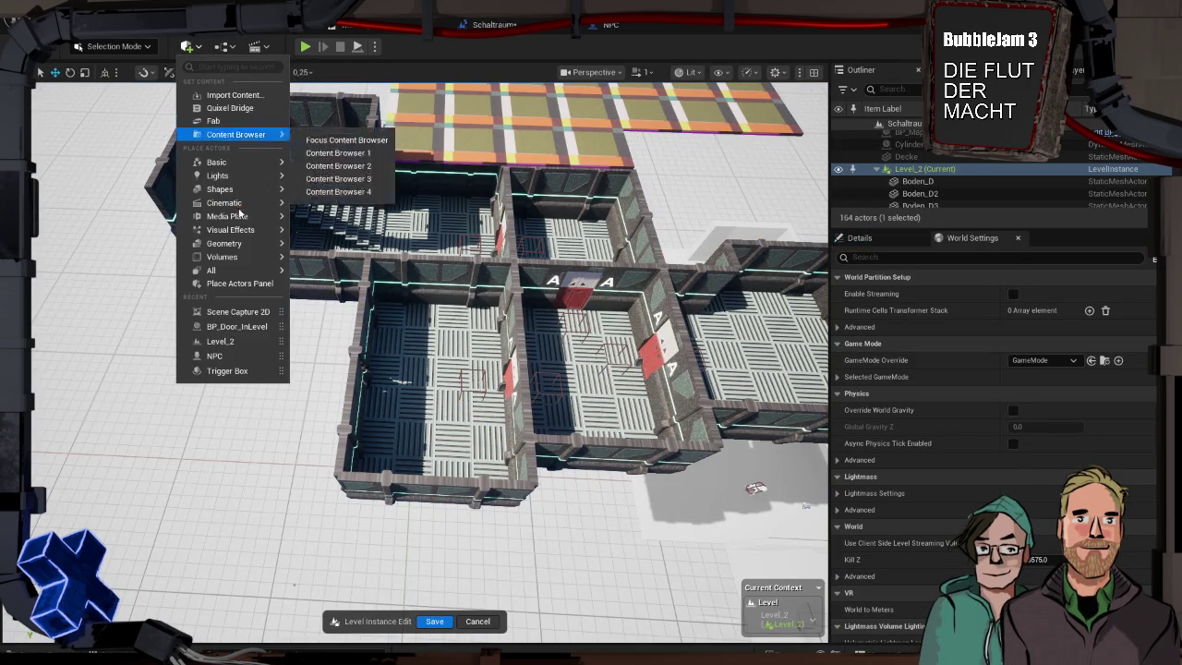
pyautogui.moveTo(245, 257)
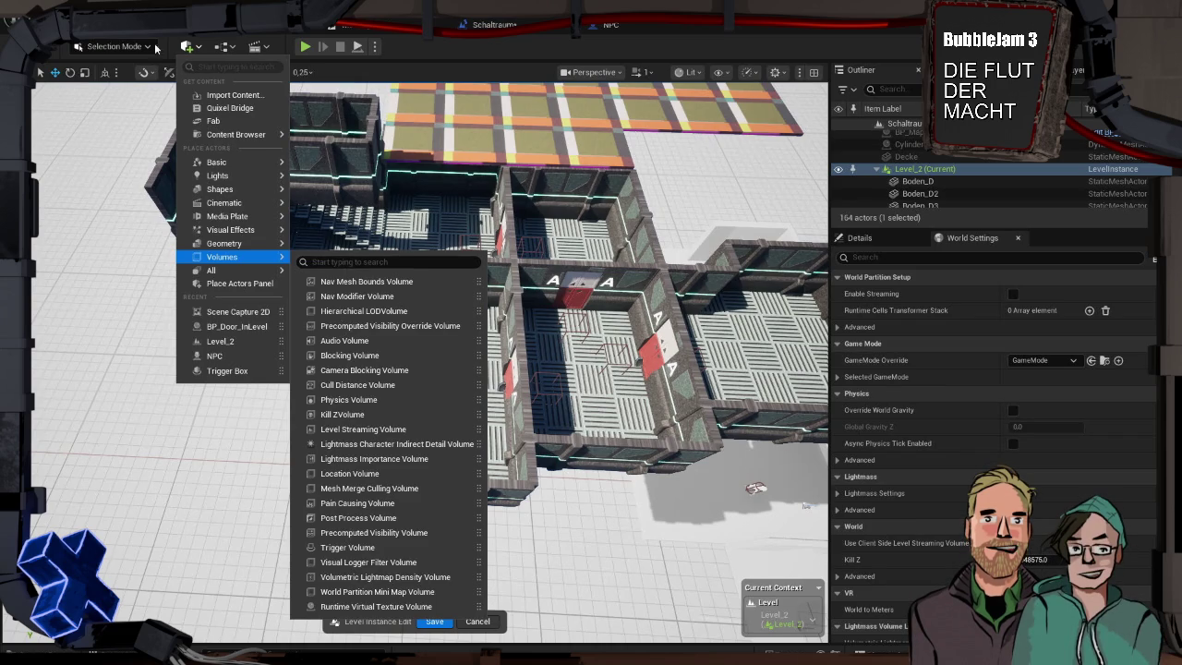
pyautogui.moveTo(232, 175)
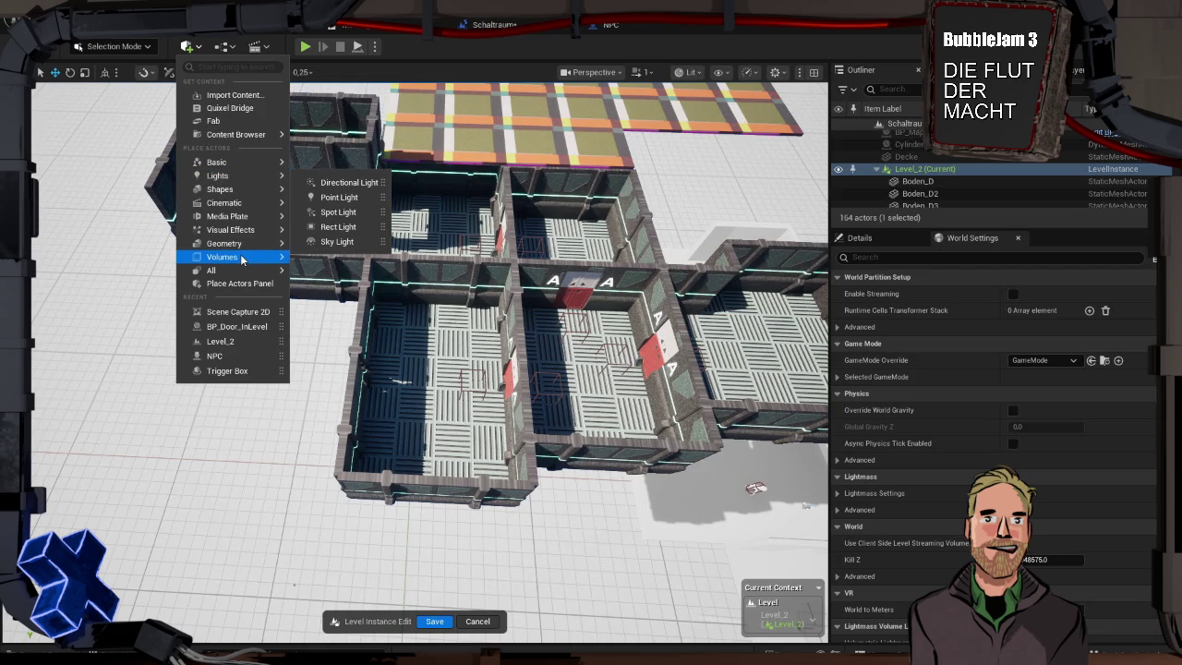
pyautogui.moveTo(243, 258)
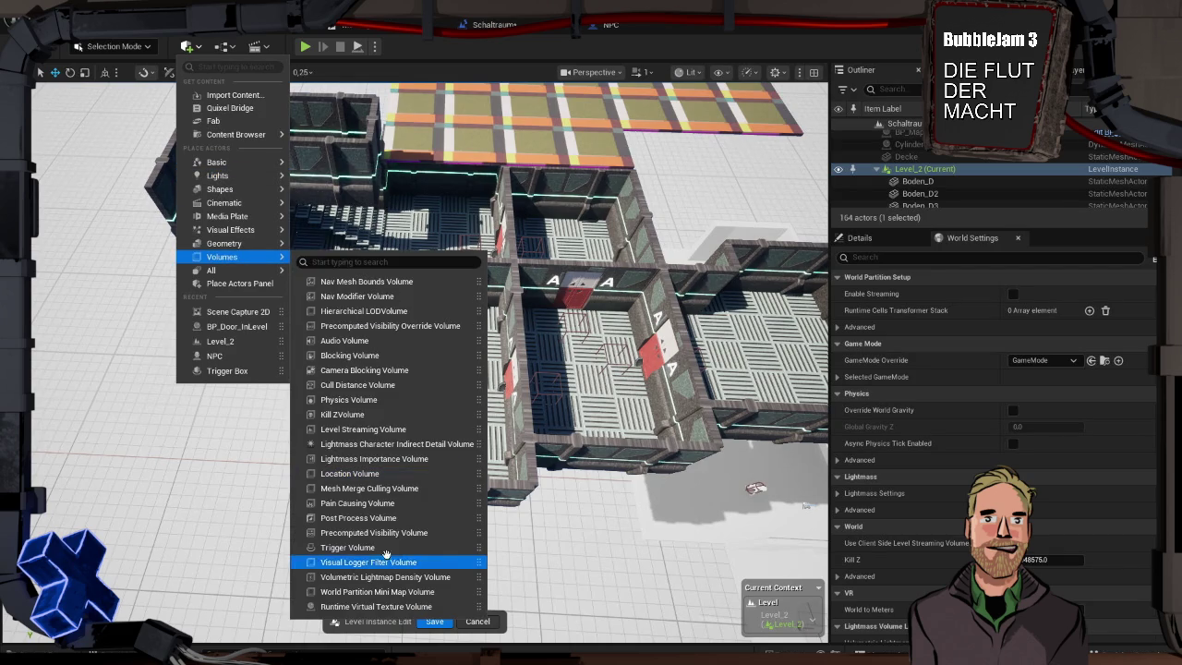
# Place a Trigger Volume, frame it, and lower it into a room.
pyautogui.click(457, 546)
pyautogui.press('f')
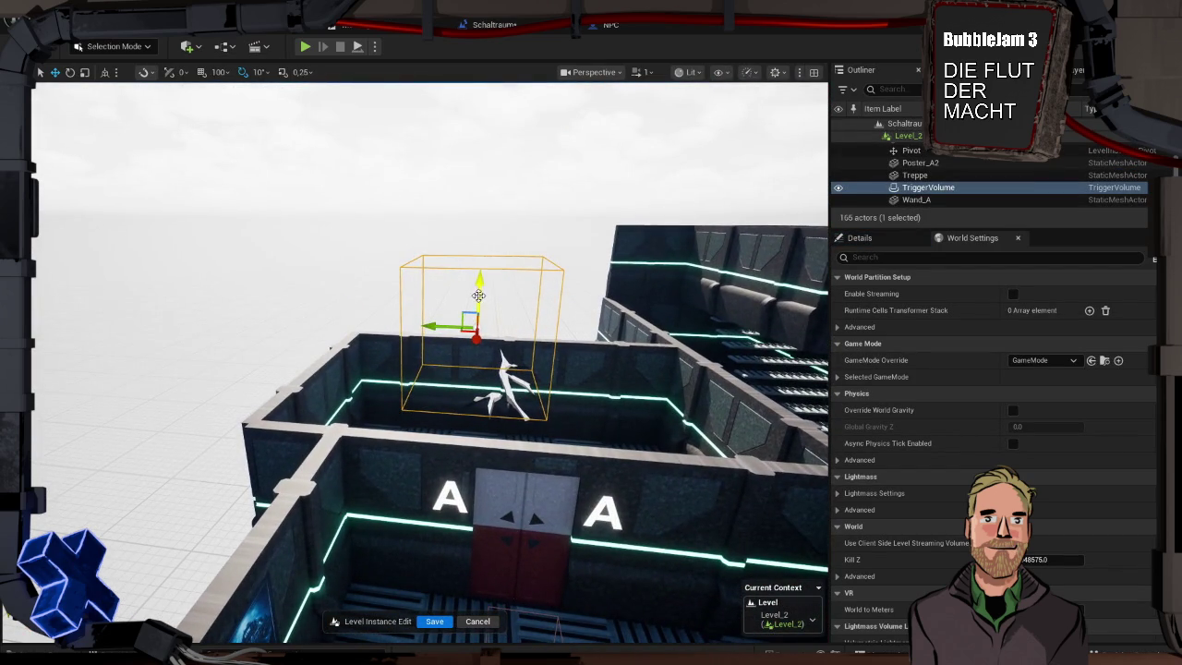
pyautogui.moveTo(479, 305)
pyautogui.mouseDown()
pyautogui.moveTo(481, 392)
pyautogui.moveTo(395, 519)
pyautogui.moveTo(389, 462)
pyautogui.mouseUp()
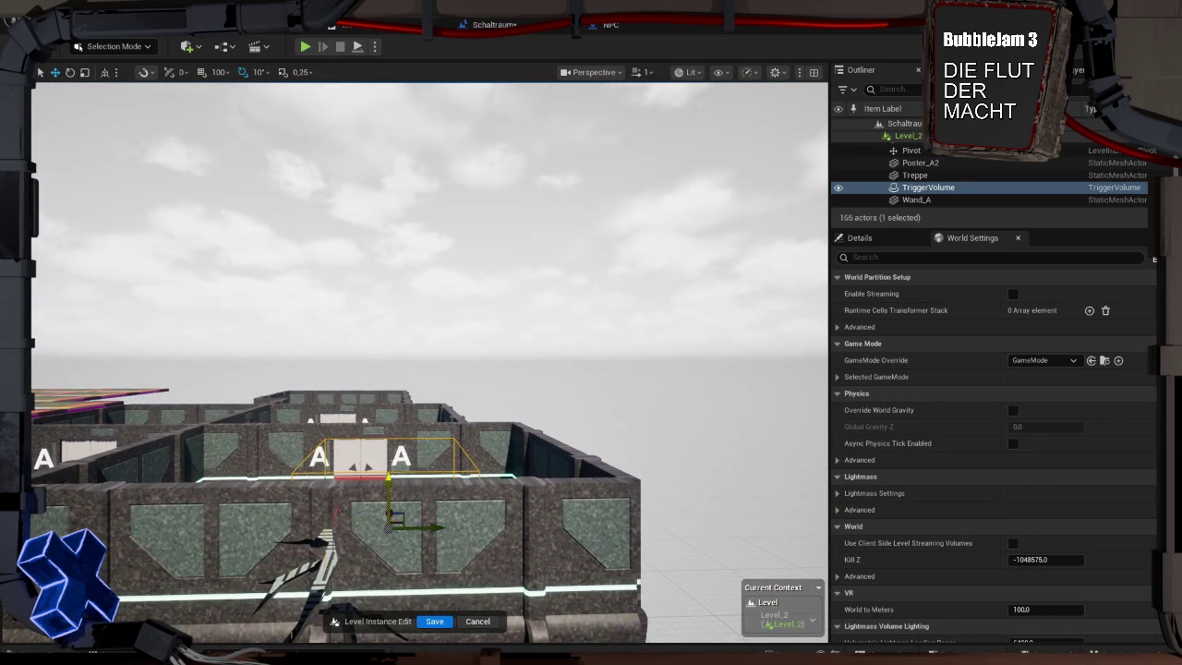
pyautogui.scroll(5, 392, 460)
pyautogui.scroll(-3, 391, 460)
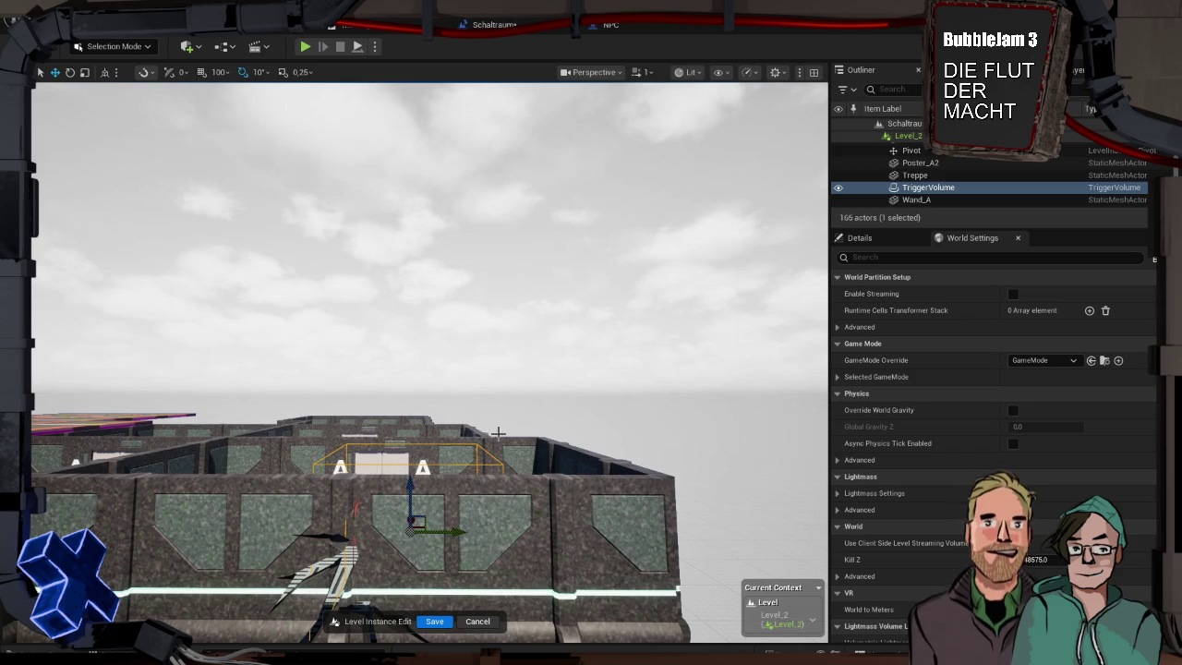
# Bring the view to eye level with the volume's room and switch to Modeling Mode.
pyautogui.moveTo(485, 429); pyautogui.dragTo(498, 443)
pyautogui.moveTo(429, 360); pyautogui.dragTo(448, 378)
pyautogui.moveTo(517, 434); pyautogui.dragTo(551, 398)
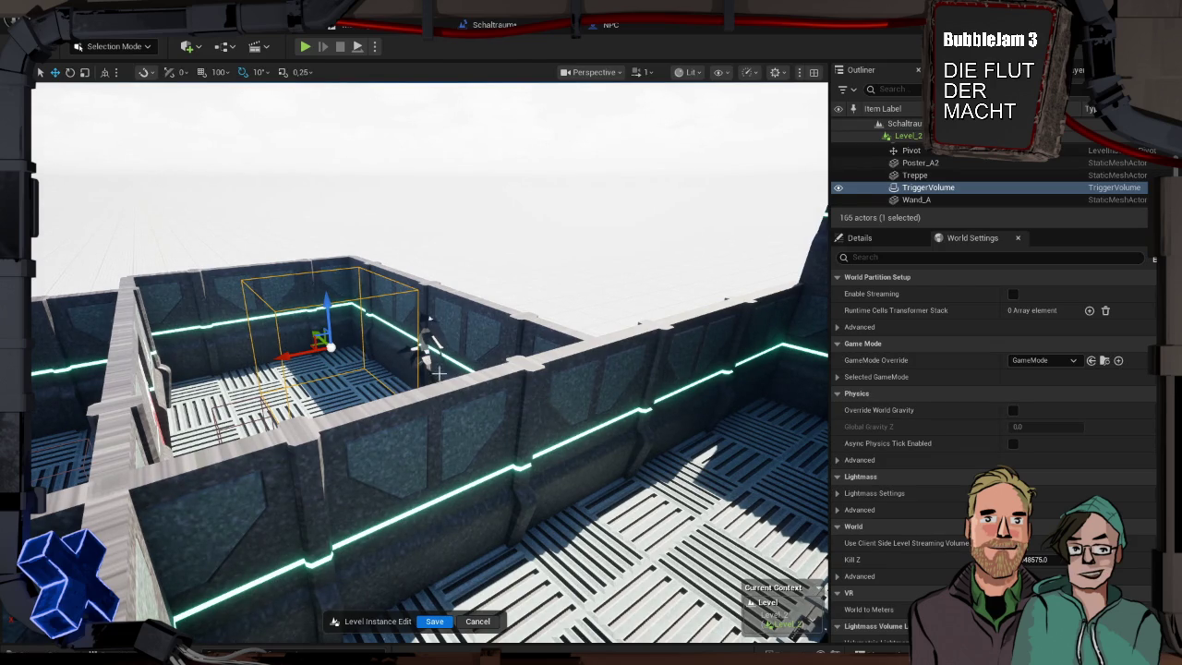
pyautogui.hotkey('shift', '5')
# Start PolyGroup Edit on the trigger volume and select one of its faces.
pyautogui.click(35, 82)
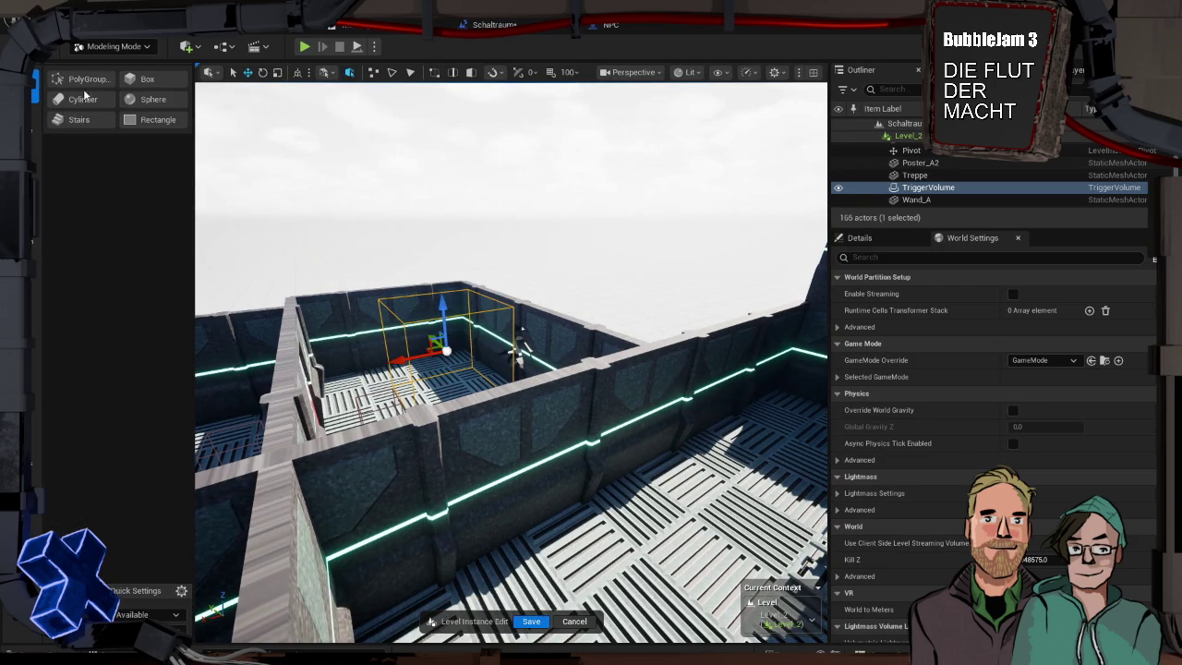
pyautogui.click(88, 80)
pyautogui.click(472, 330)
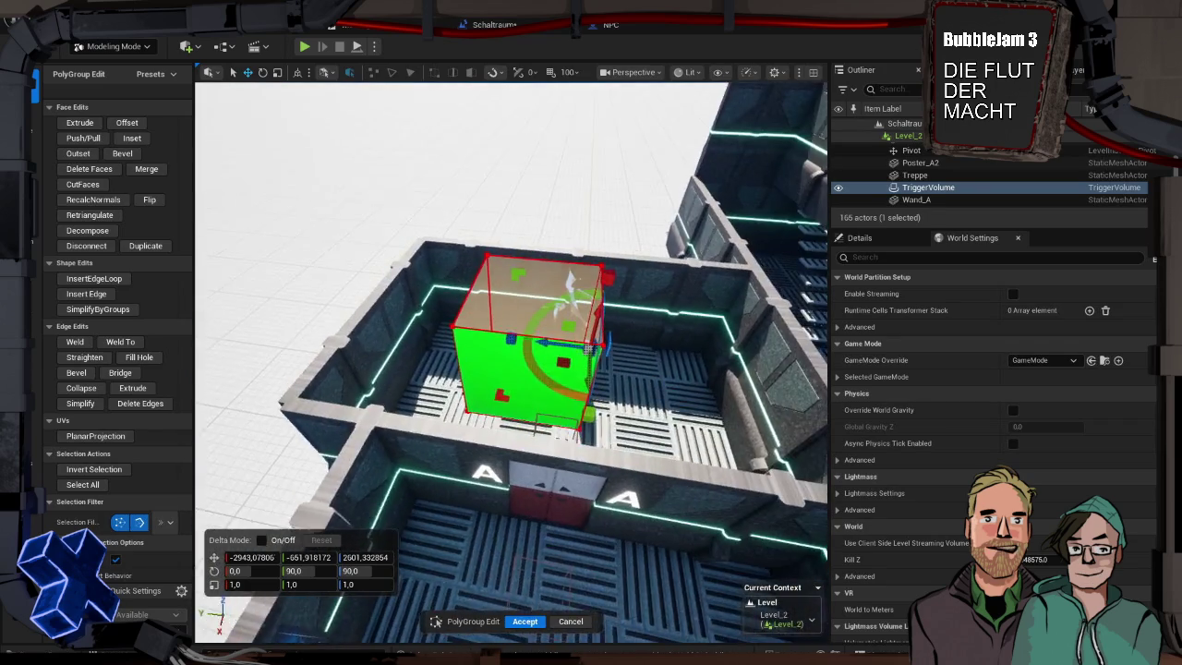
pyautogui.moveTo(570, 281)
pyautogui.mouseDown()
pyautogui.moveTo(522, 353)
pyautogui.moveTo(684, 380)
pyautogui.mouseUp()
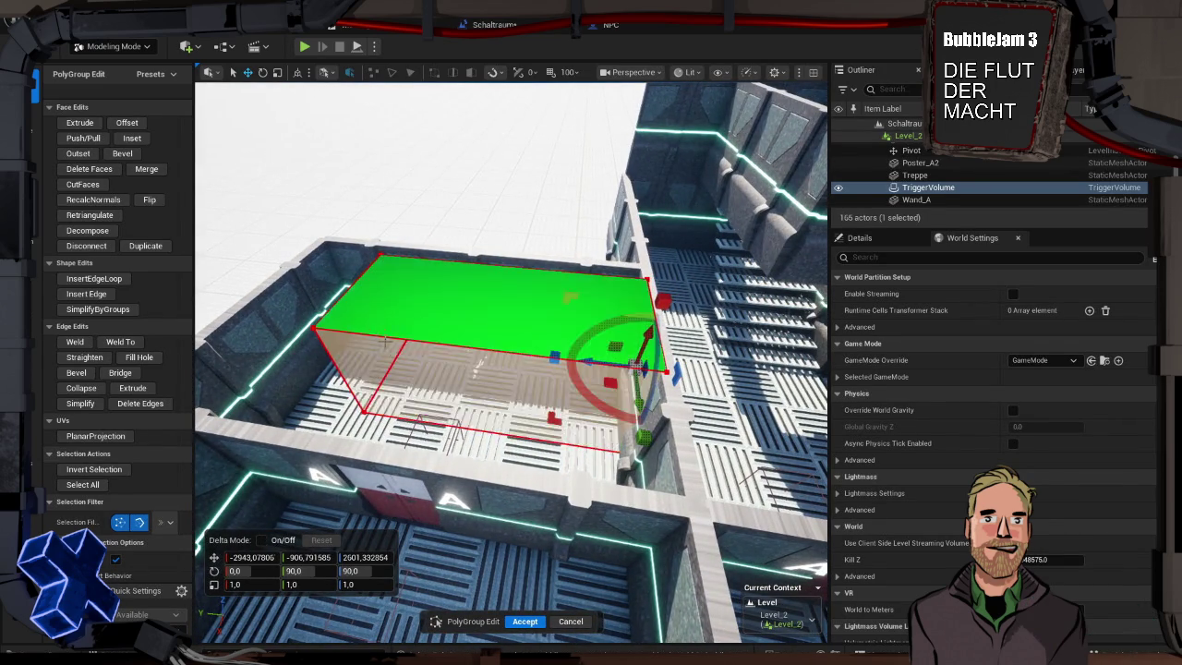
# Drag the box's side faces outward until it fills the room, then accept.
pyautogui.click(445, 381)
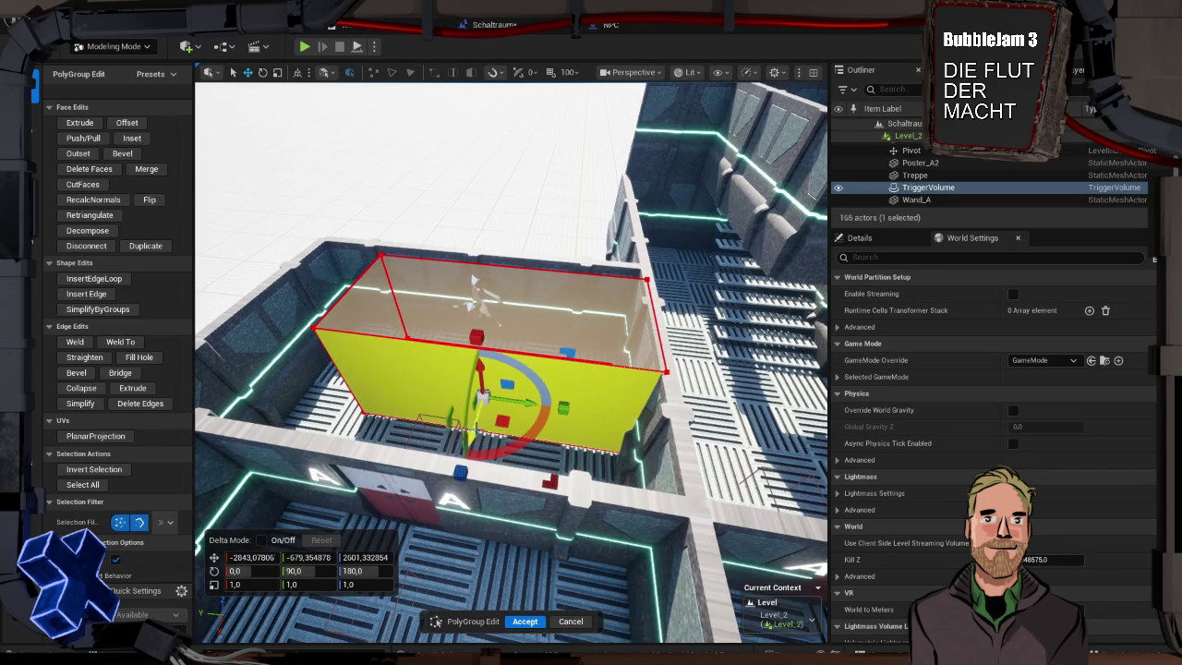
pyautogui.moveTo(482, 395); pyautogui.dragTo(479, 564)
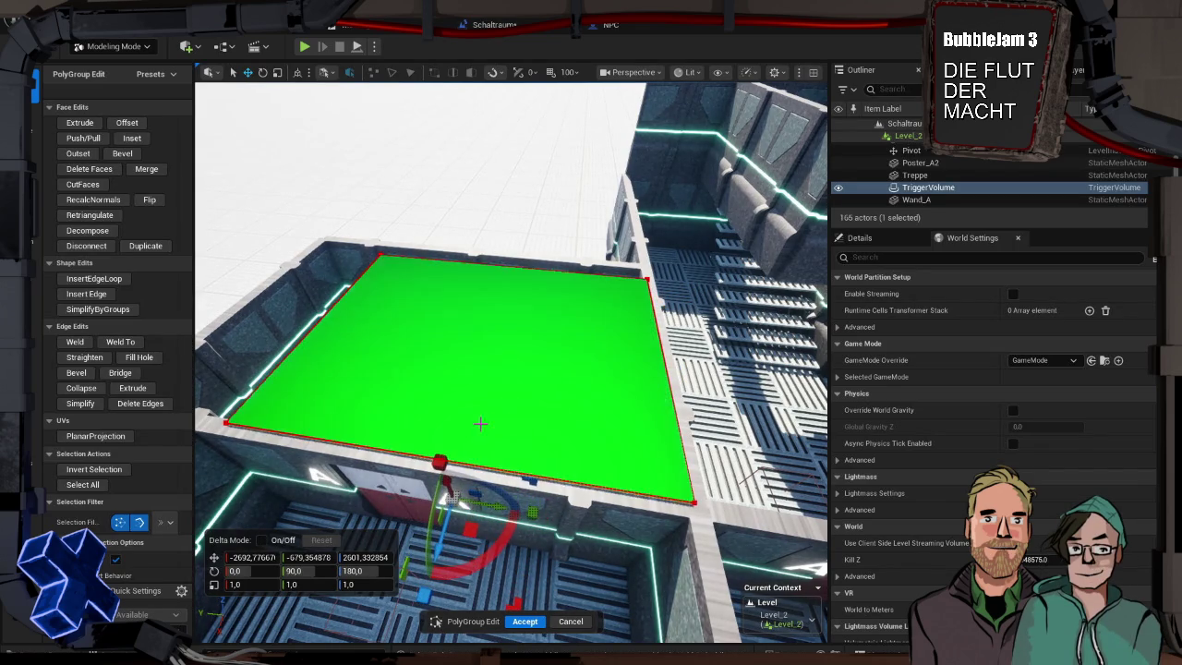
pyautogui.moveTo(477, 428); pyautogui.dragTo(497, 425)
pyautogui.click(661, 416)
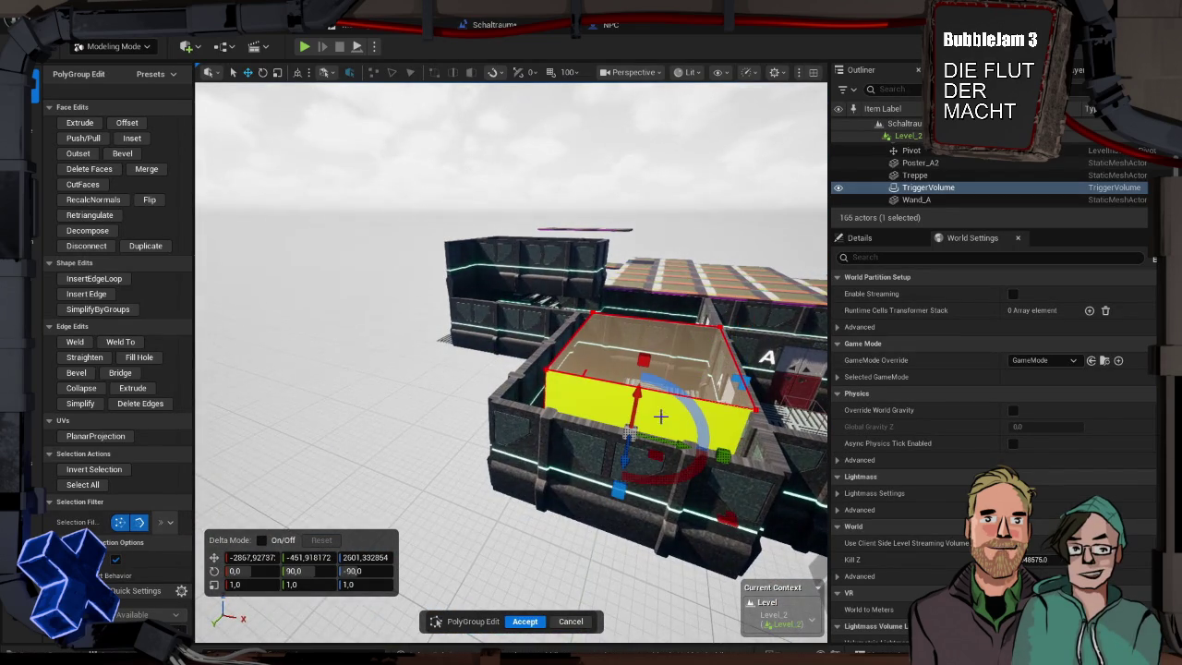
pyautogui.moveTo(627, 432)
pyautogui.mouseDown()
pyautogui.moveTo(627, 519)
pyautogui.moveTo(614, 554)
pyautogui.mouseUp()
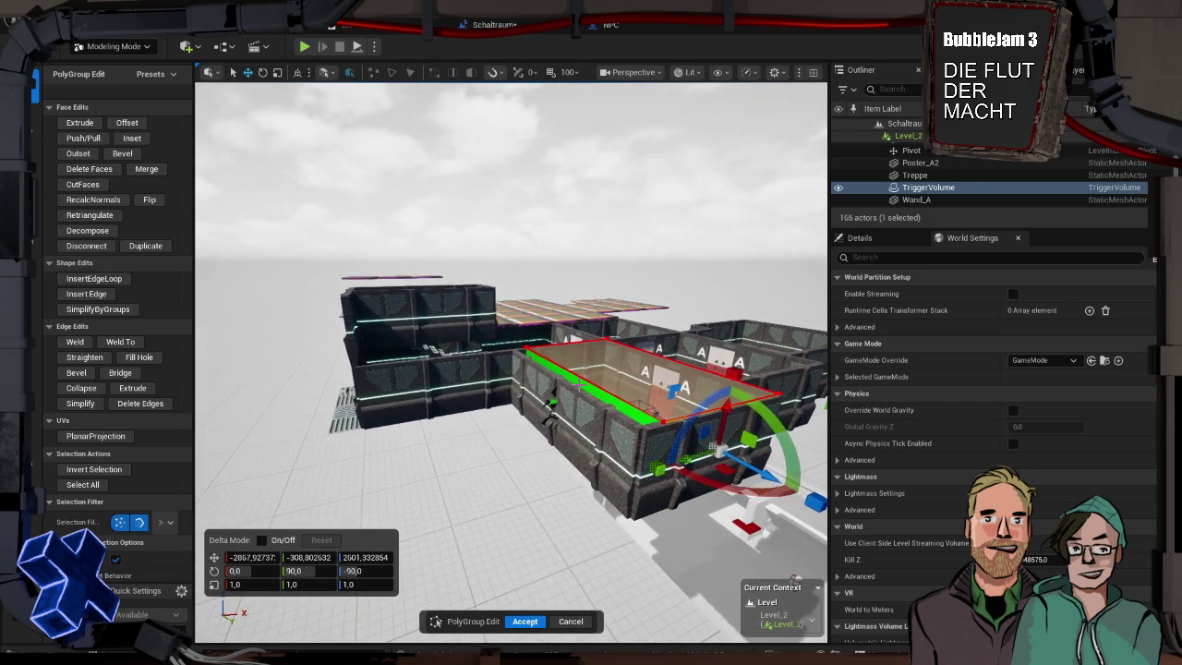
pyautogui.moveTo(554, 416)
pyautogui.mouseDown()
pyautogui.moveTo(540, 415)
pyautogui.moveTo(554, 410)
pyautogui.moveTo(548, 580)
pyautogui.mouseUp()
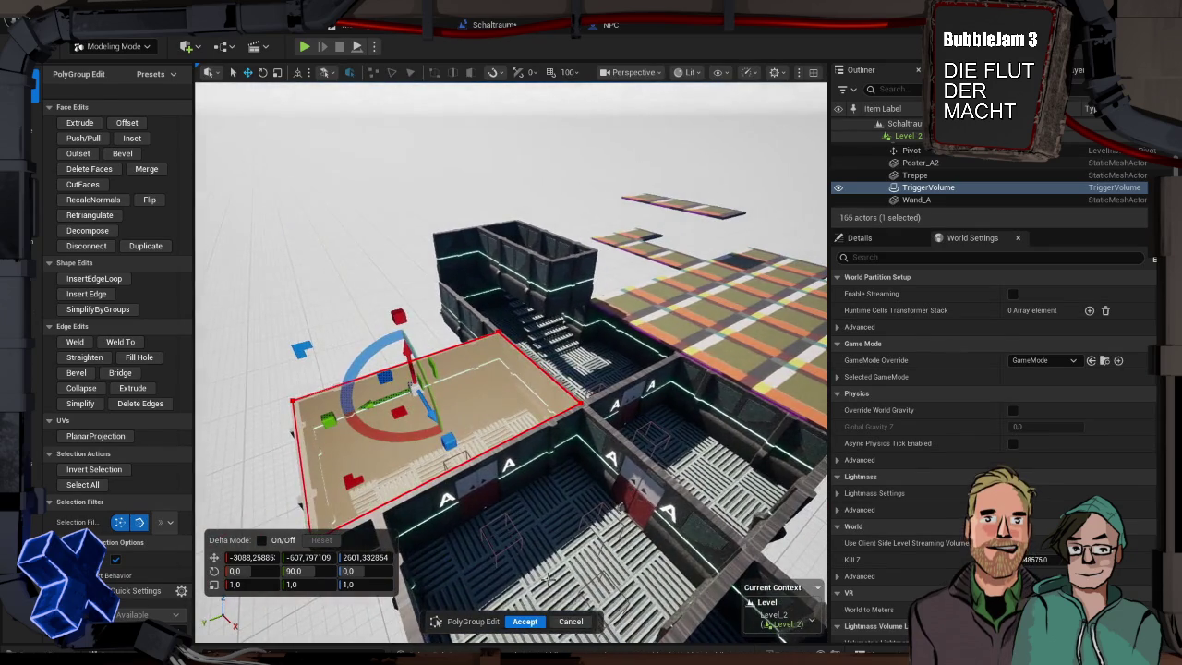
pyautogui.click(520, 620)
# Save the Level_2 instance edits and all modified assets with Save Selected.
pyautogui.click(519, 620)
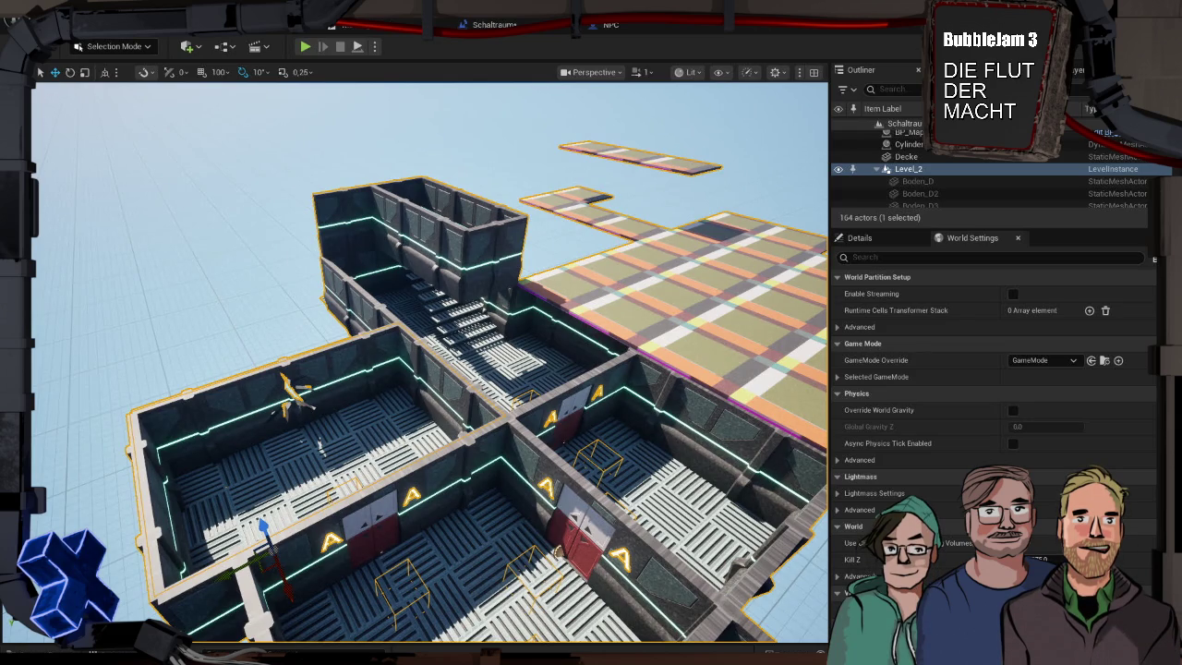
pyautogui.hotkey('ctrl', 'shift', 's')
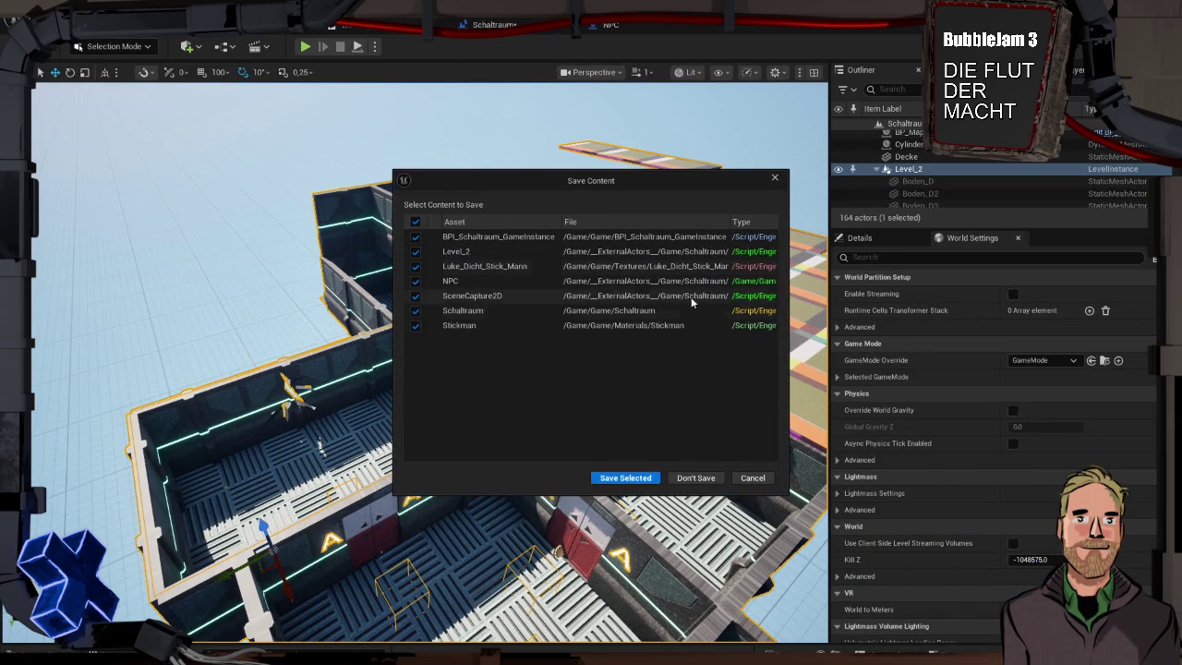
pyautogui.click(638, 478)
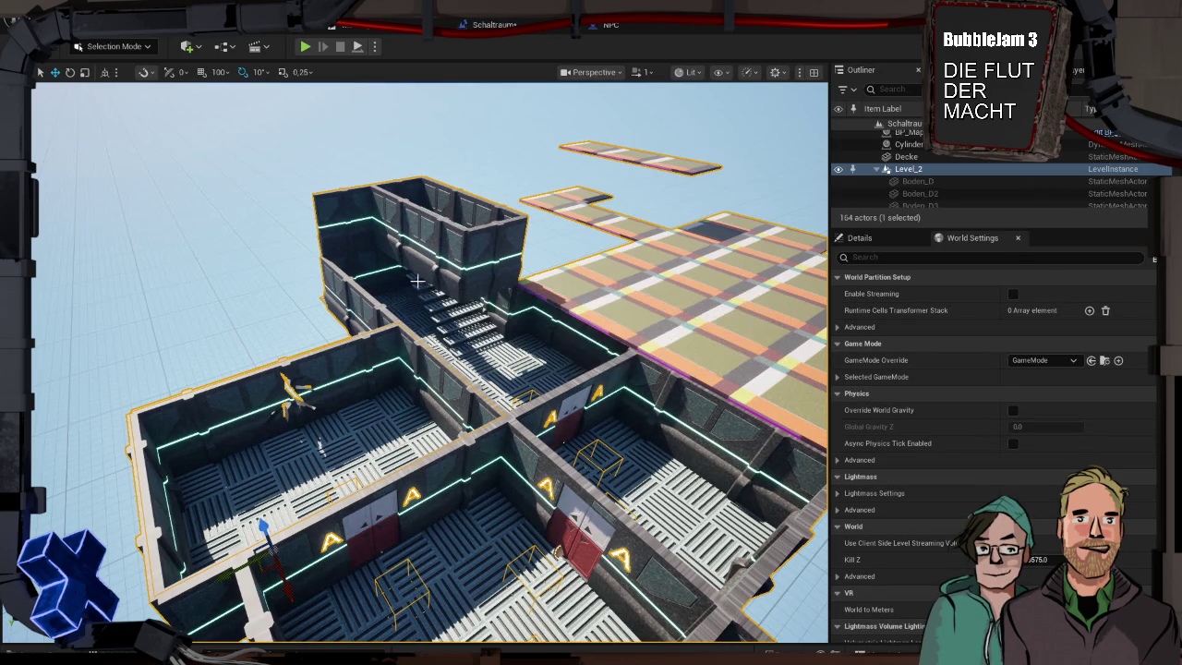
pyautogui.hotkey('alt', 'Tab')
# Commit the 58 changed files with the summary 'Leveldesign und Zeuch'.
pyautogui.click(366, 356)
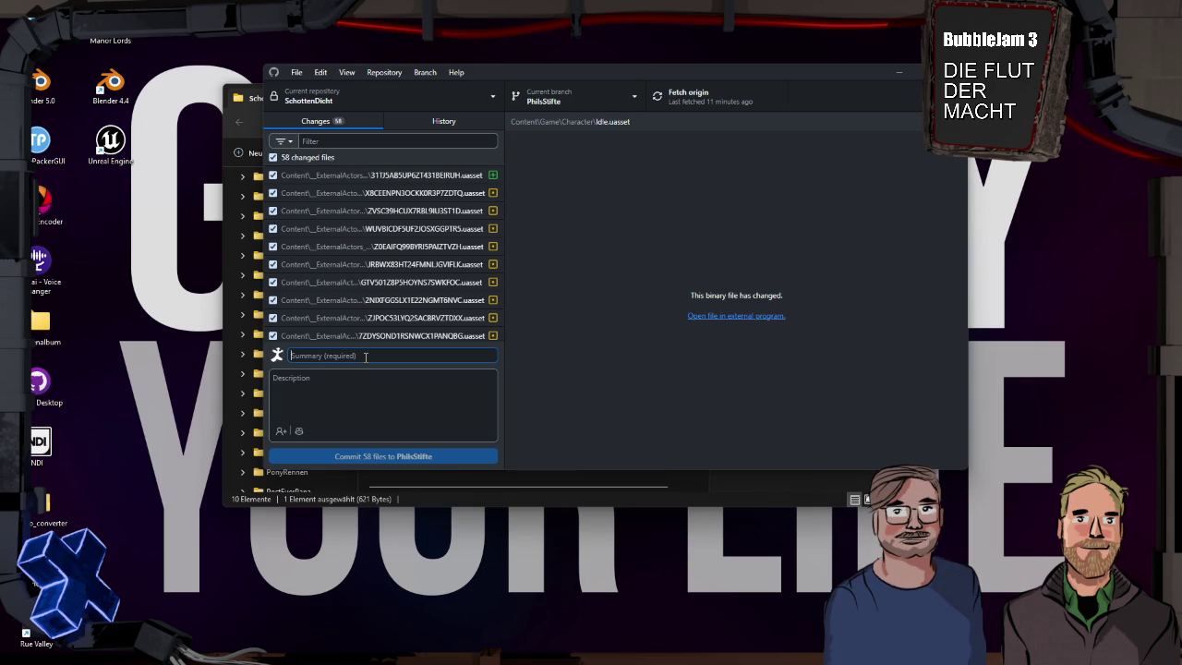
pyautogui.write('Leveldesign und Zeuch')
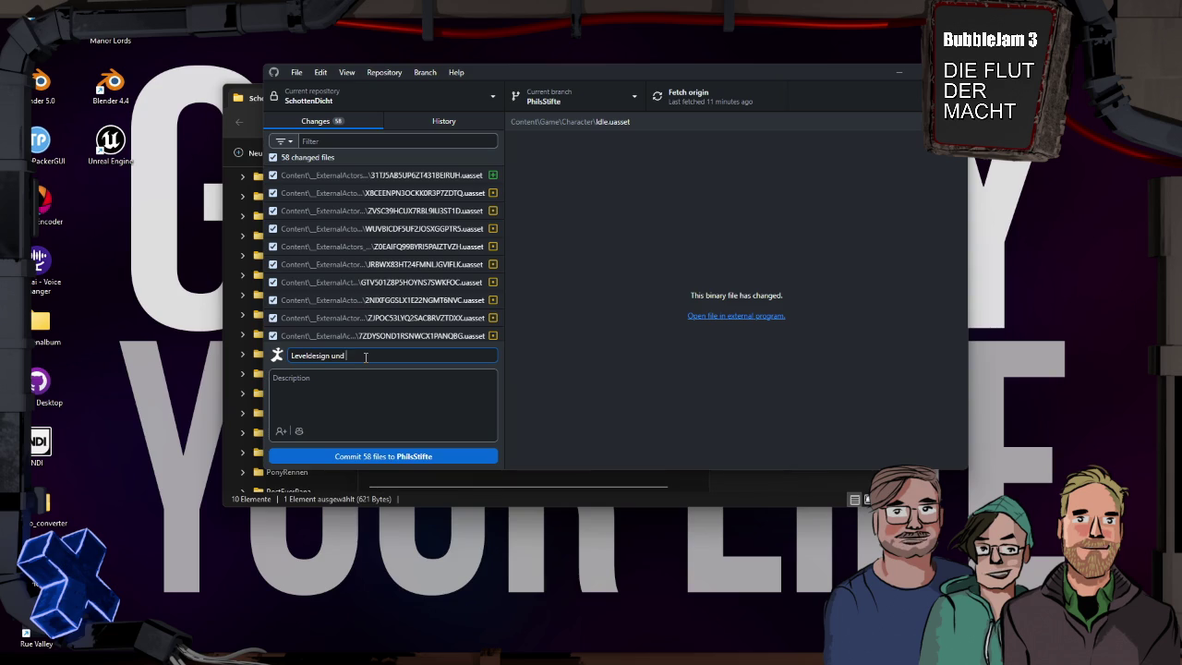
pyautogui.click(426, 457)
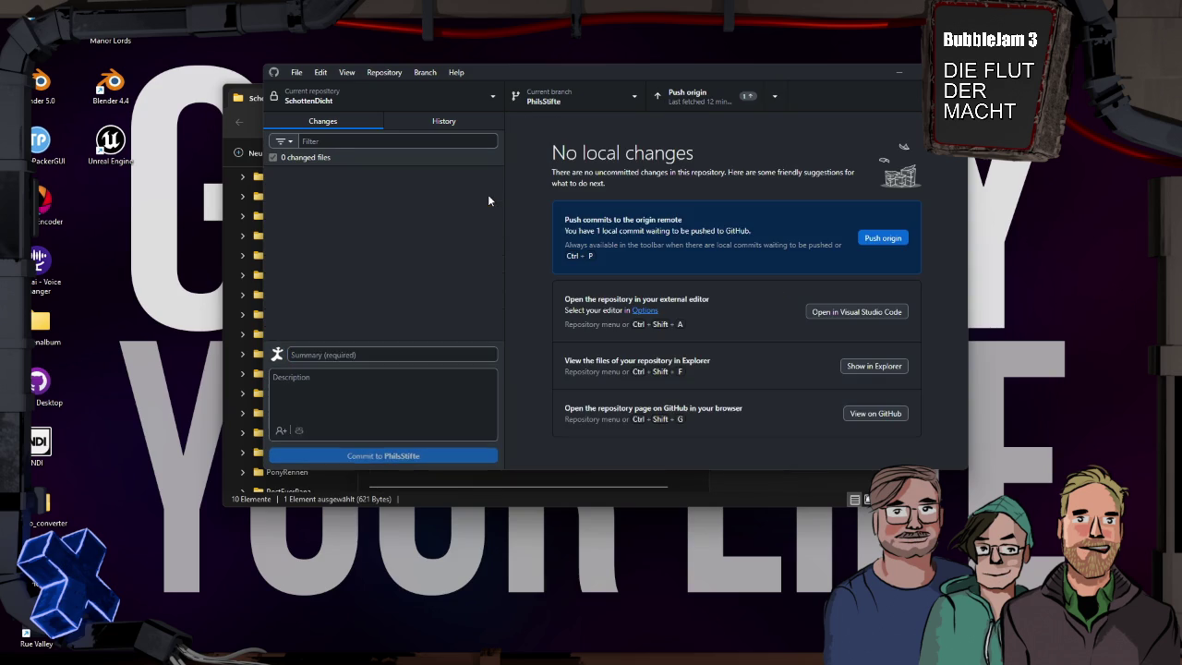
# Push the new commit and select Inus-Regenbogen-Klötze in the merge dialog.
pyautogui.click(890, 239)
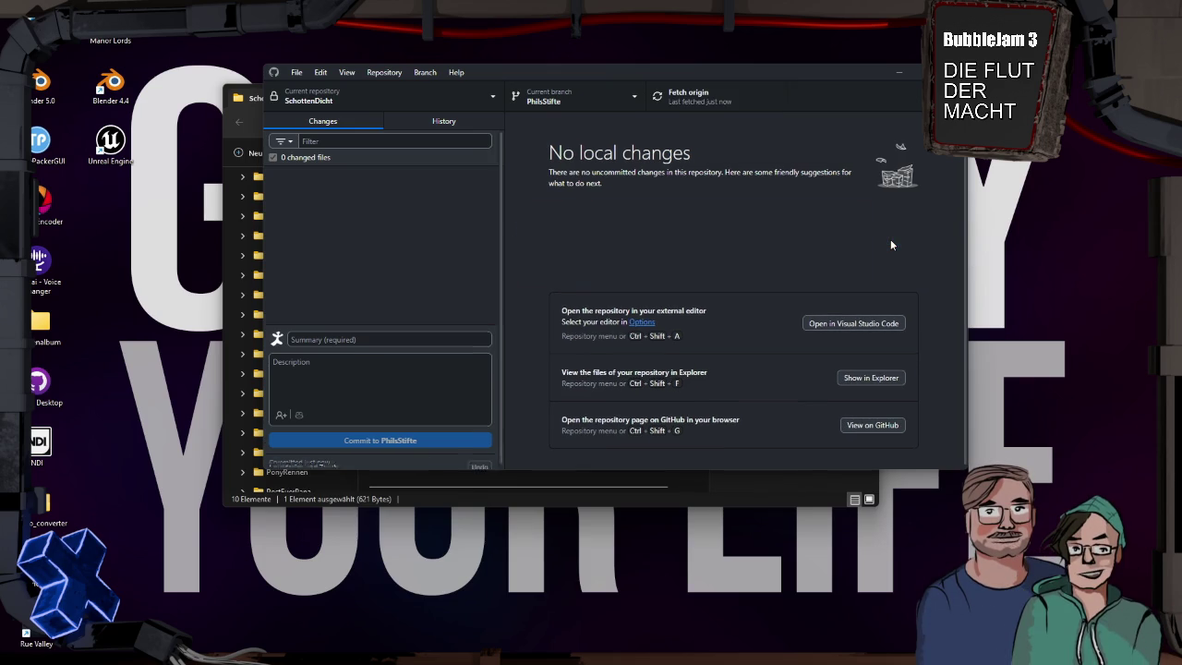
pyautogui.click(617, 92)
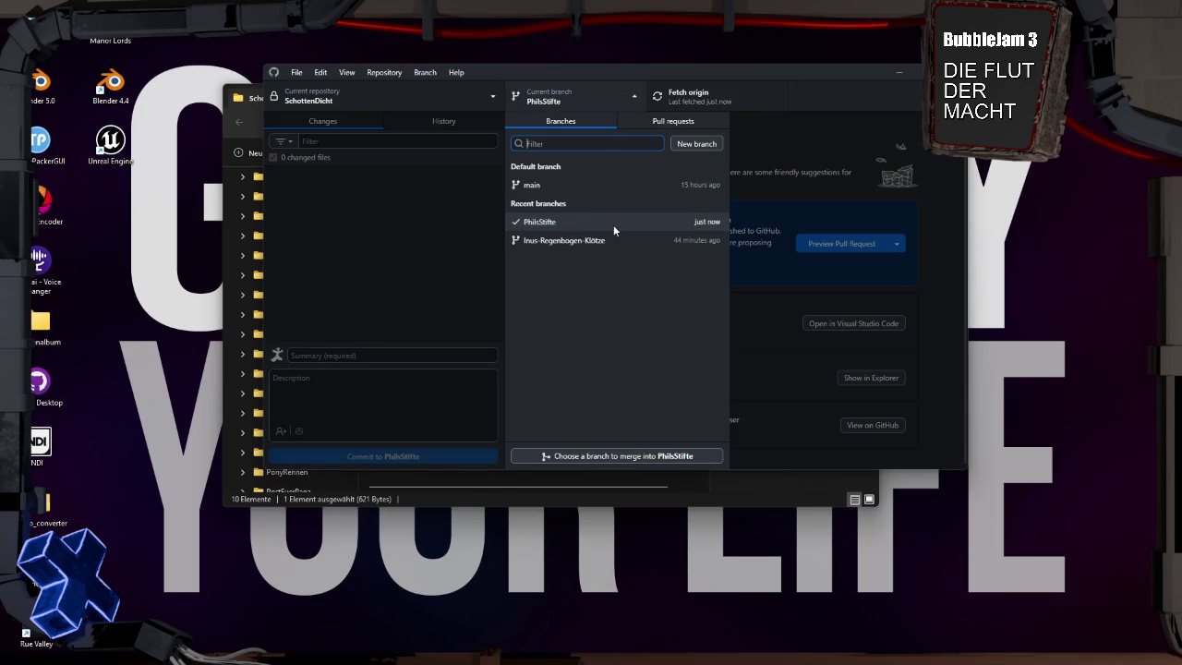
pyautogui.click(641, 455)
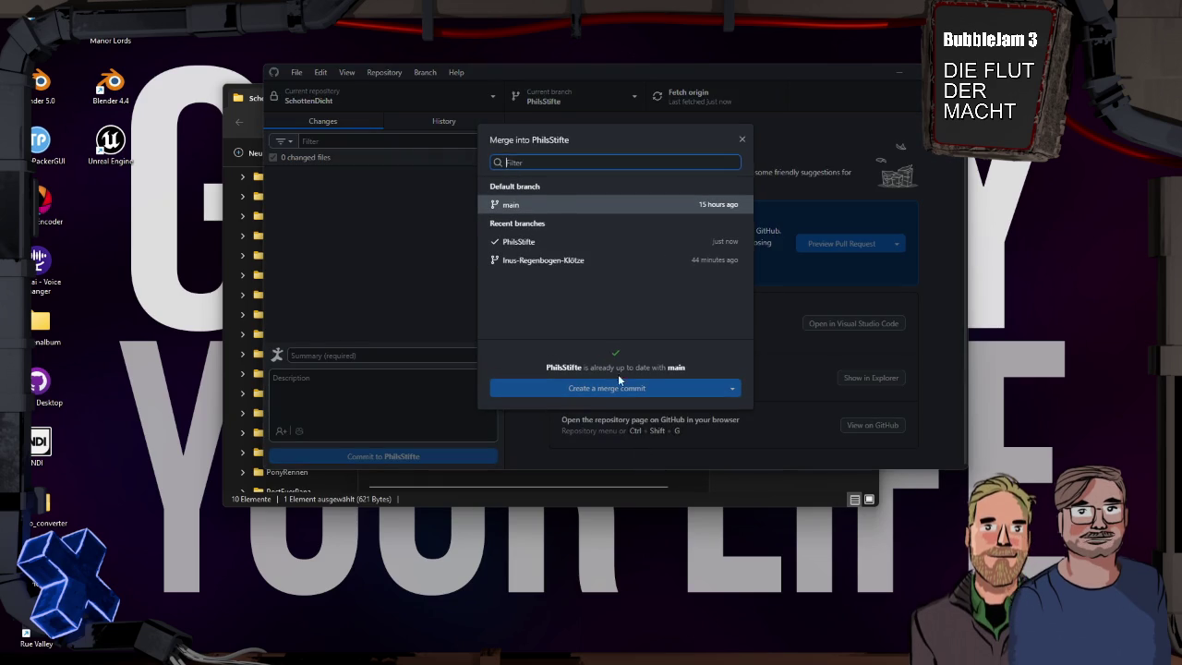
pyautogui.click(567, 265)
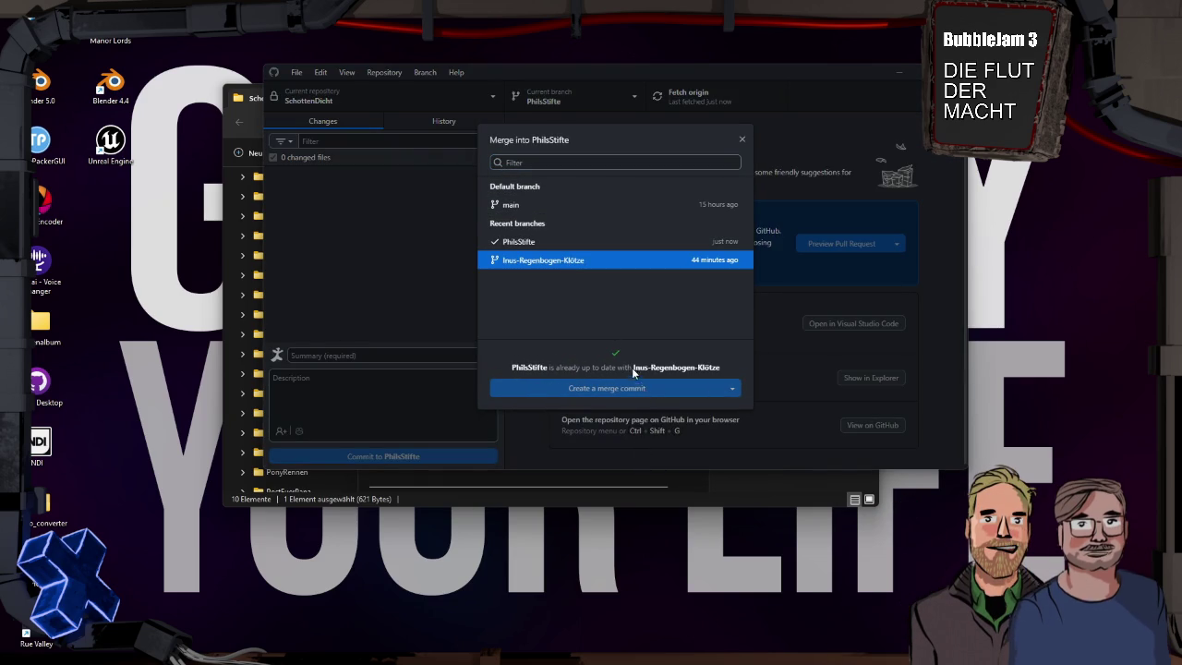
# Check out Inus-Regenbogen-Klötze and pull its latest changes from origin.
pyautogui.click(742, 140)
pyautogui.click(611, 94)
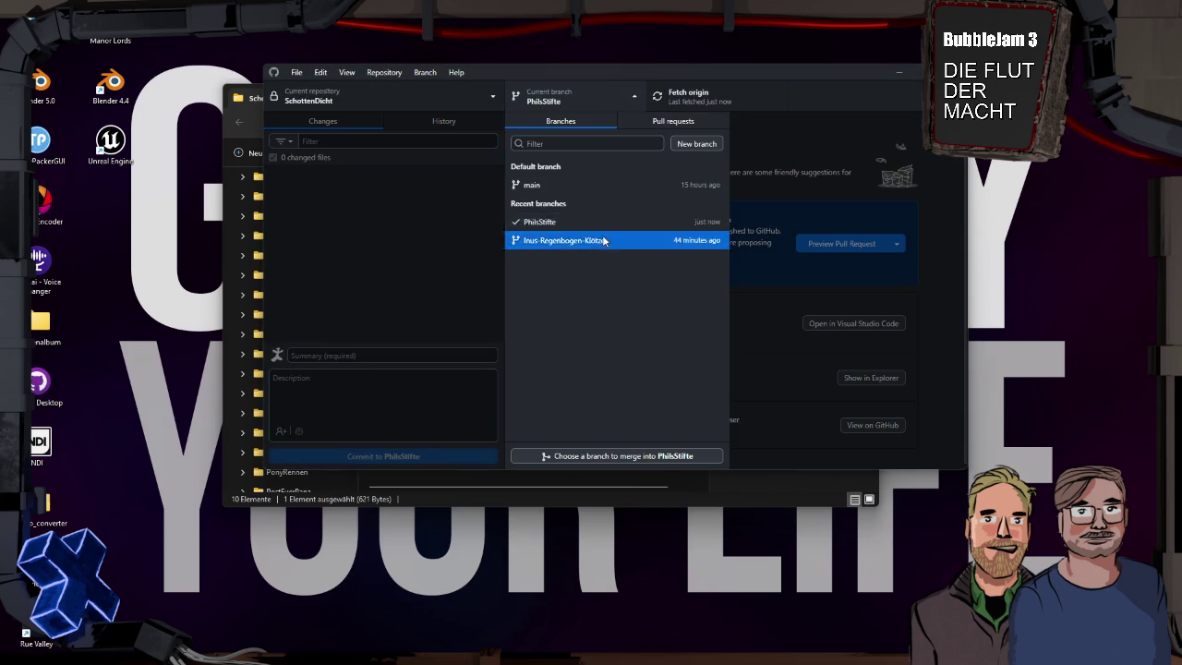
pyautogui.click(591, 240)
pyautogui.click(702, 100)
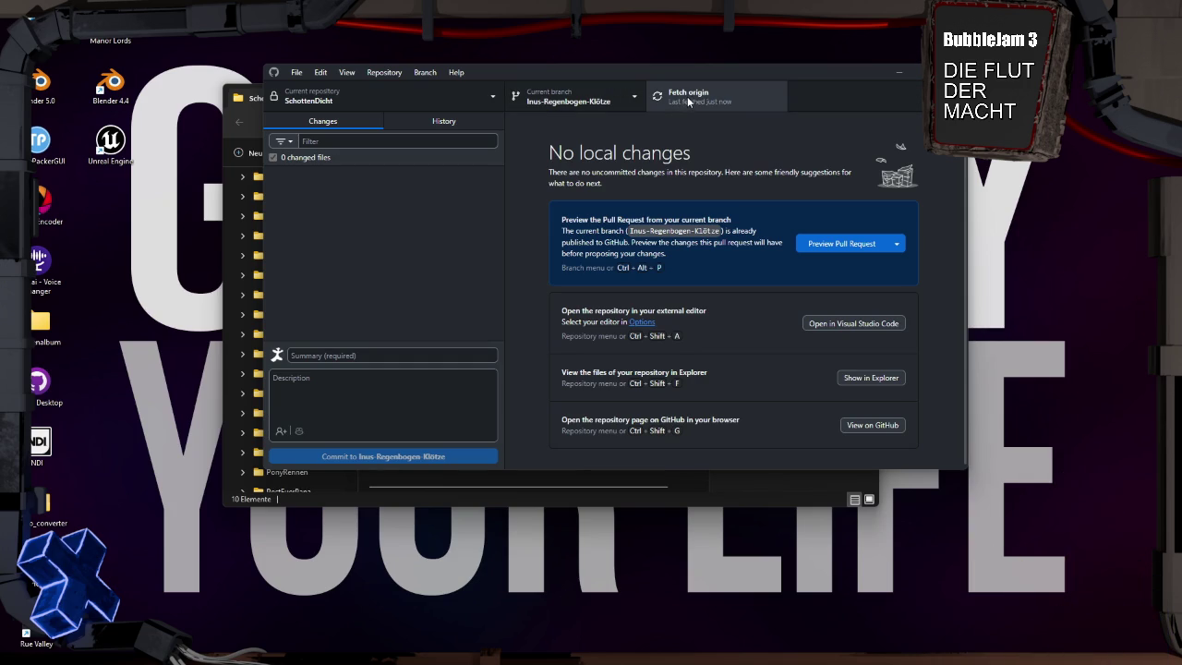
# Fetch origin, review the history, and switch back to the PhilsStifte branch.
pyautogui.click(687, 99)
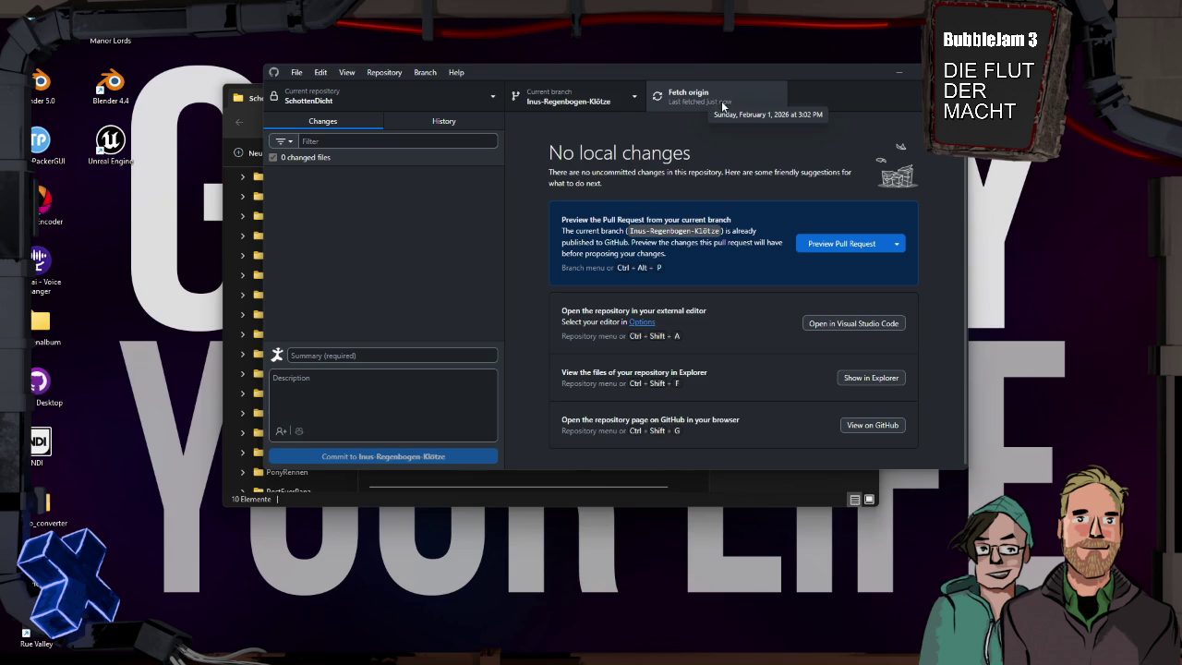
pyautogui.click(479, 117)
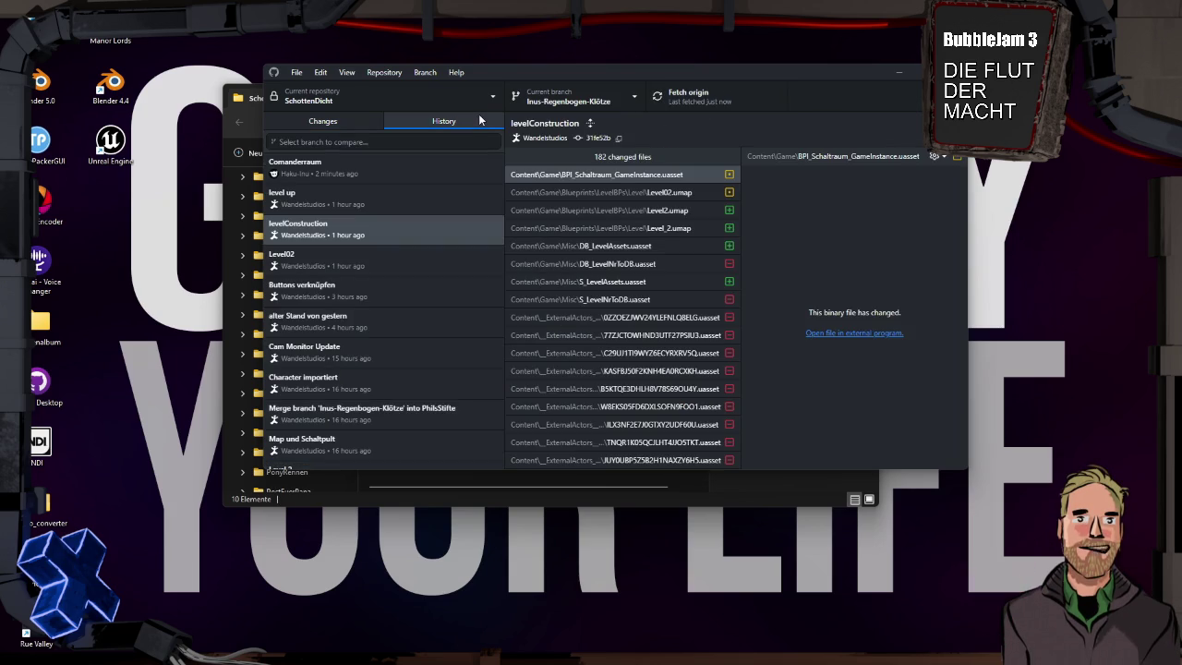
pyautogui.click(563, 101)
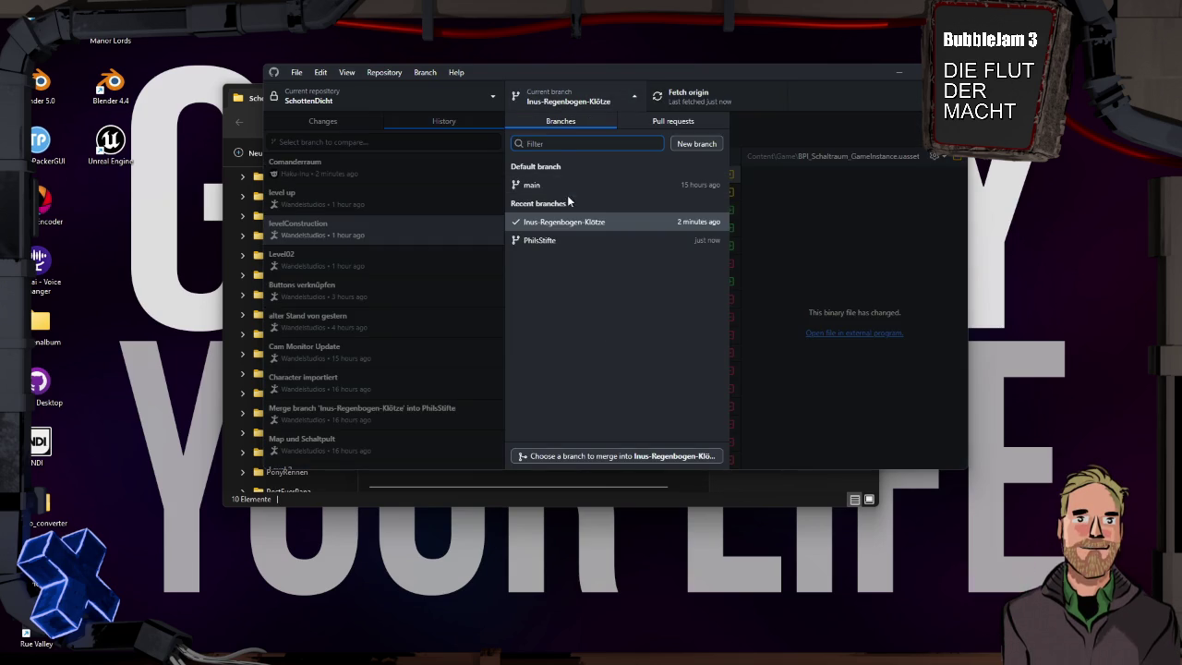
pyautogui.click(575, 236)
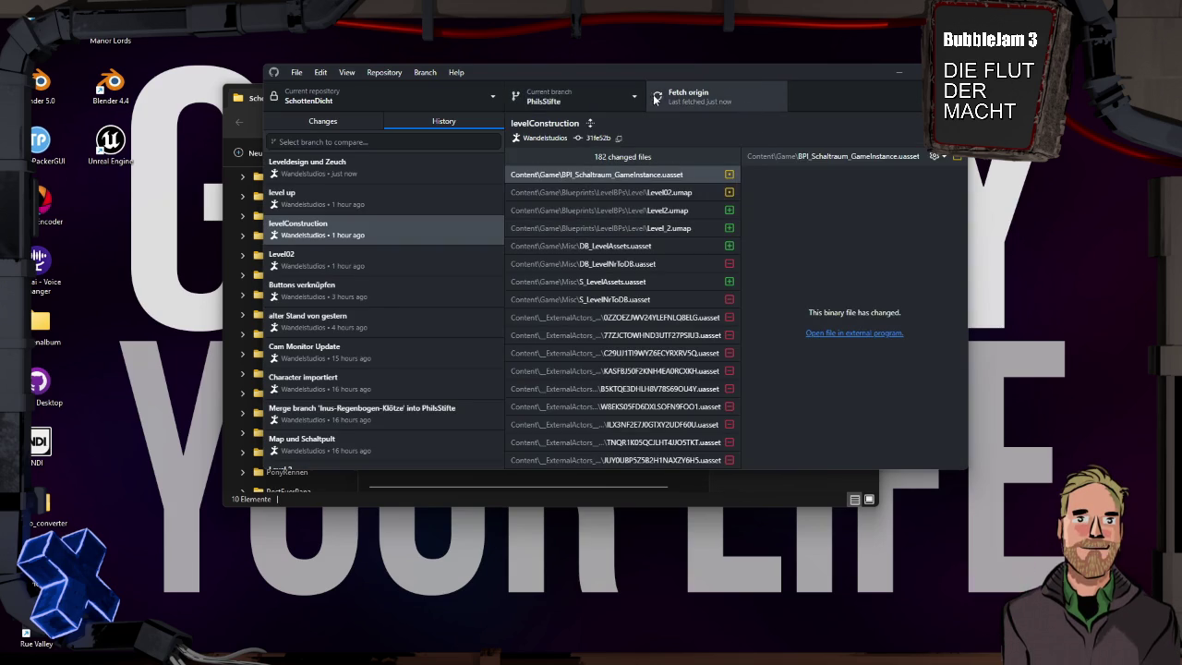
# Merge Inus-Regenbogen-Klötze into PhilsStifte with a merge commit and push to origin.
pyautogui.click(630, 97)
pyautogui.click(602, 455)
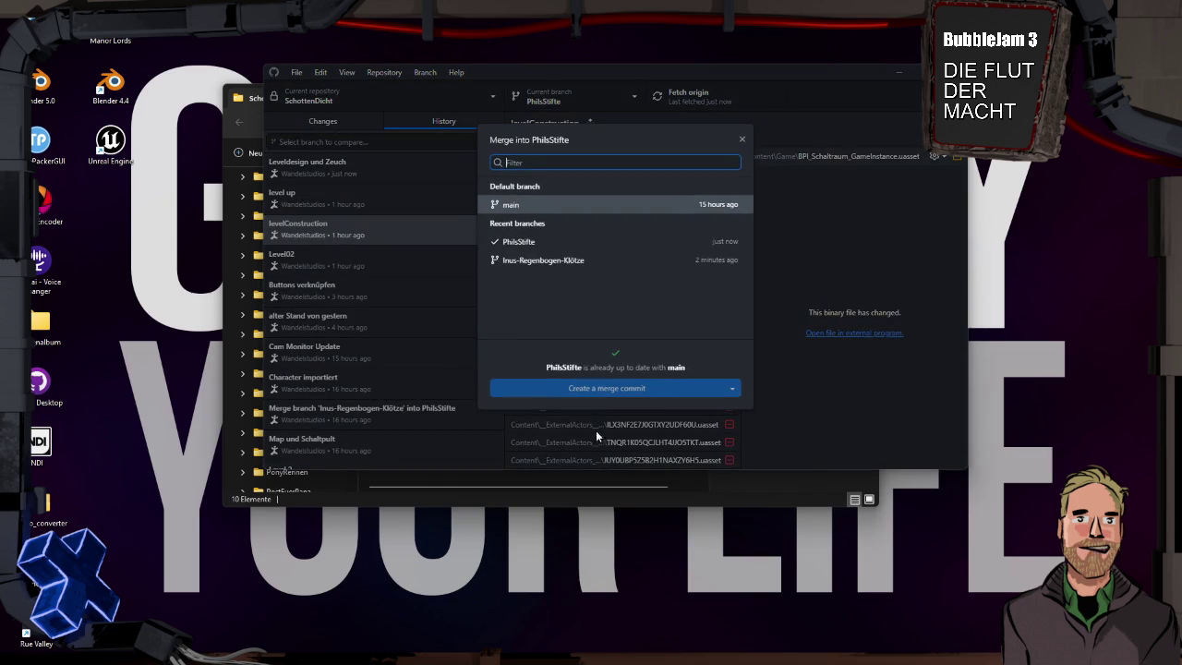
pyautogui.click(572, 261)
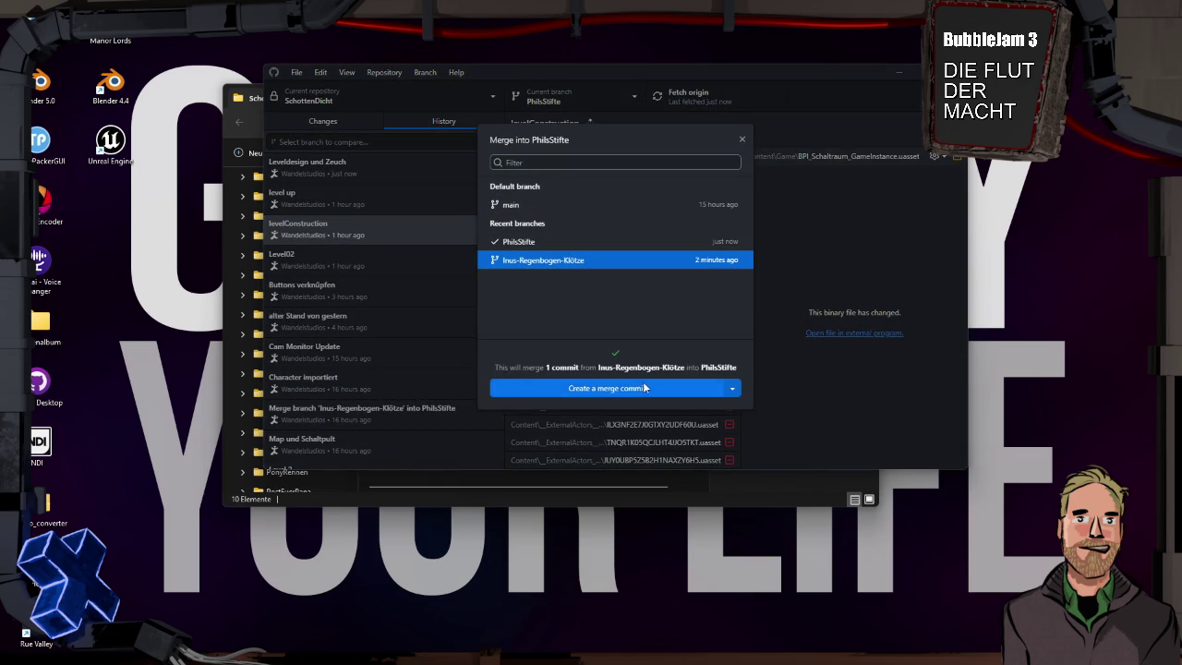
pyautogui.click(646, 389)
pyautogui.click(710, 98)
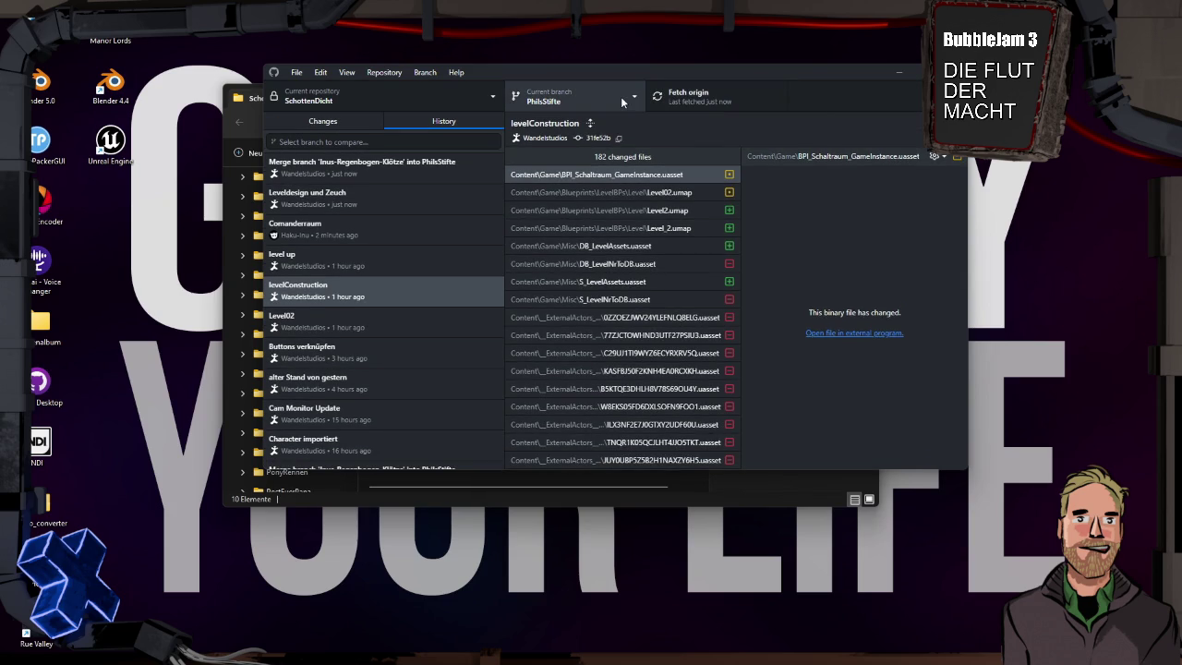
# Open the repository folder in File Explorer and pick the SchottenDicht project file.
pyautogui.click(332, 123)
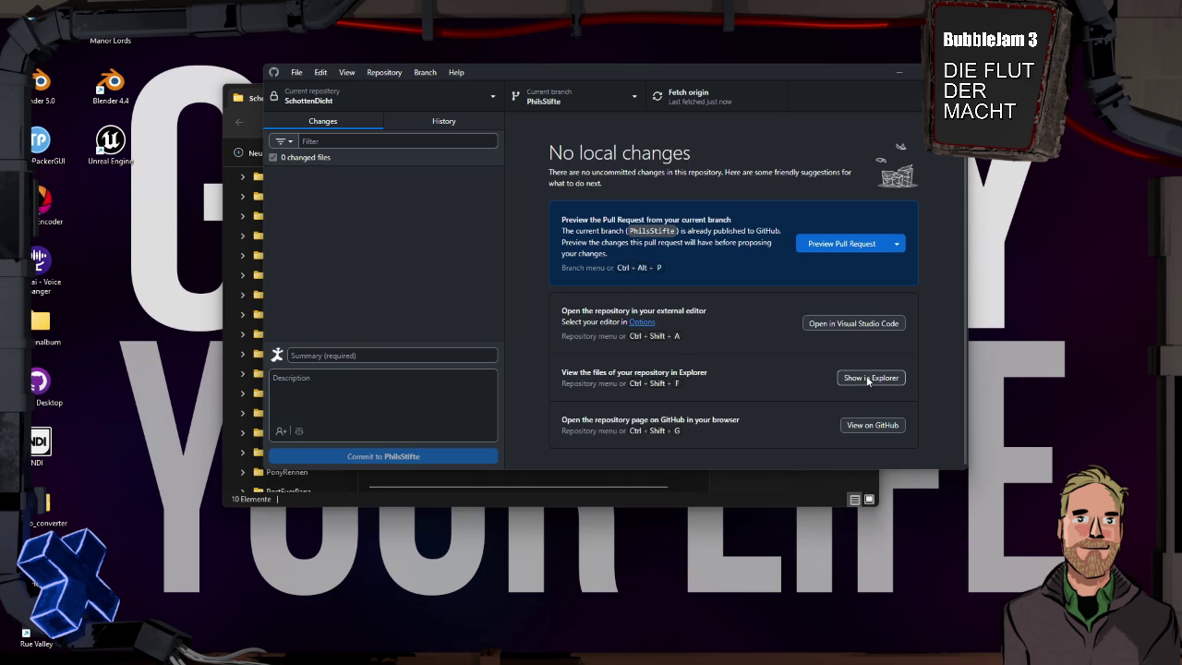
pyautogui.click(867, 379)
pyautogui.click(453, 363)
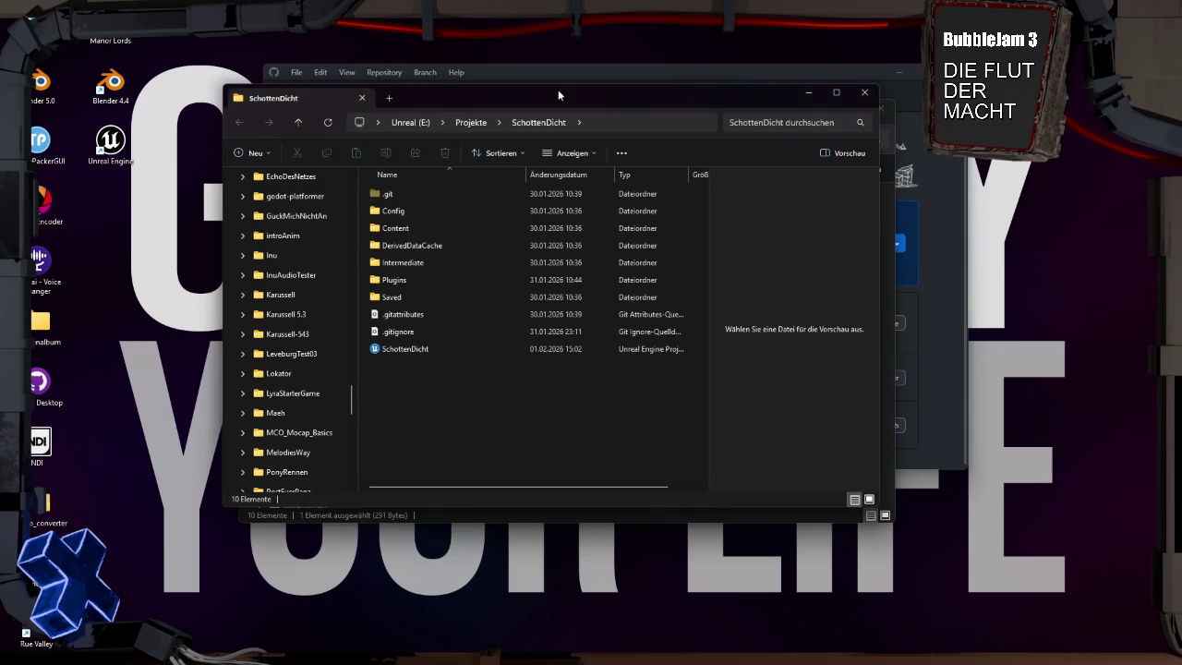
# Close the duplicate Explorer window once the SchottenDicht project is launching.
pyautogui.click(864, 93)
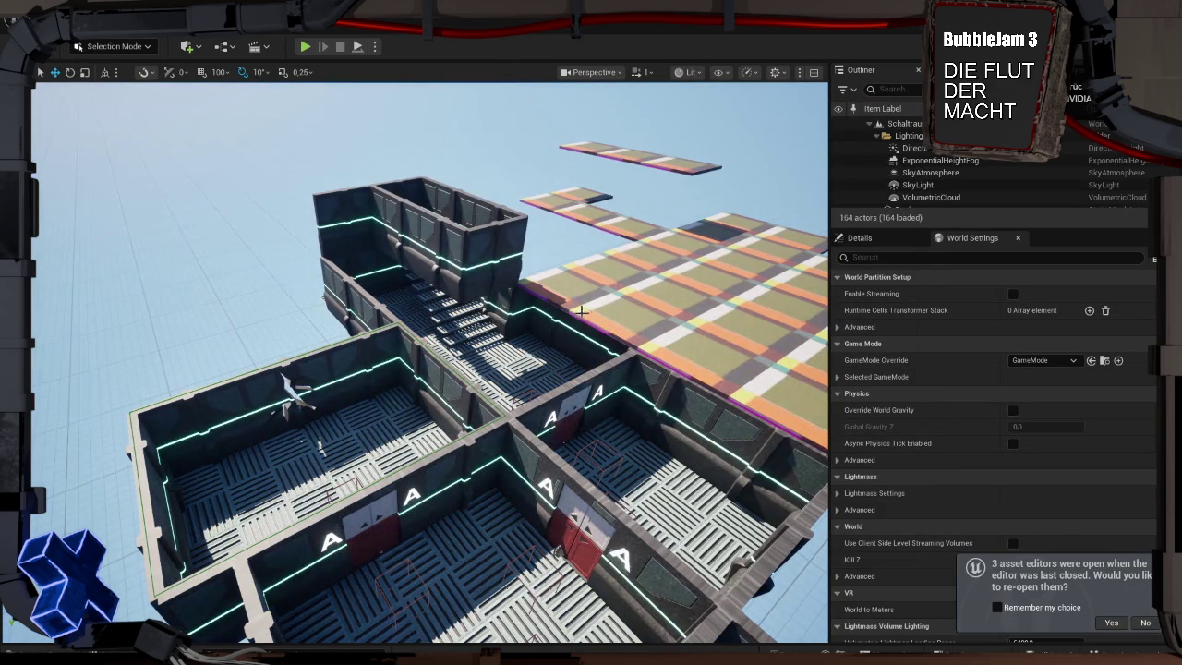
# Drop the PlayerRoom level instance from Blueprints > LevelBPs > Level beside the existing rooms.
pyautogui.moveTo(568, 317)
pyautogui.mouseDown()
pyautogui.moveTo(609, 277)
pyautogui.moveTo(623, 351)
pyautogui.moveTo(657, 423)
pyautogui.mouseUp()
pyautogui.moveTo(227, 267); pyautogui.dragTo(245, 267)
pyautogui.moveTo(550, 327); pyautogui.dragTo(517, 329)
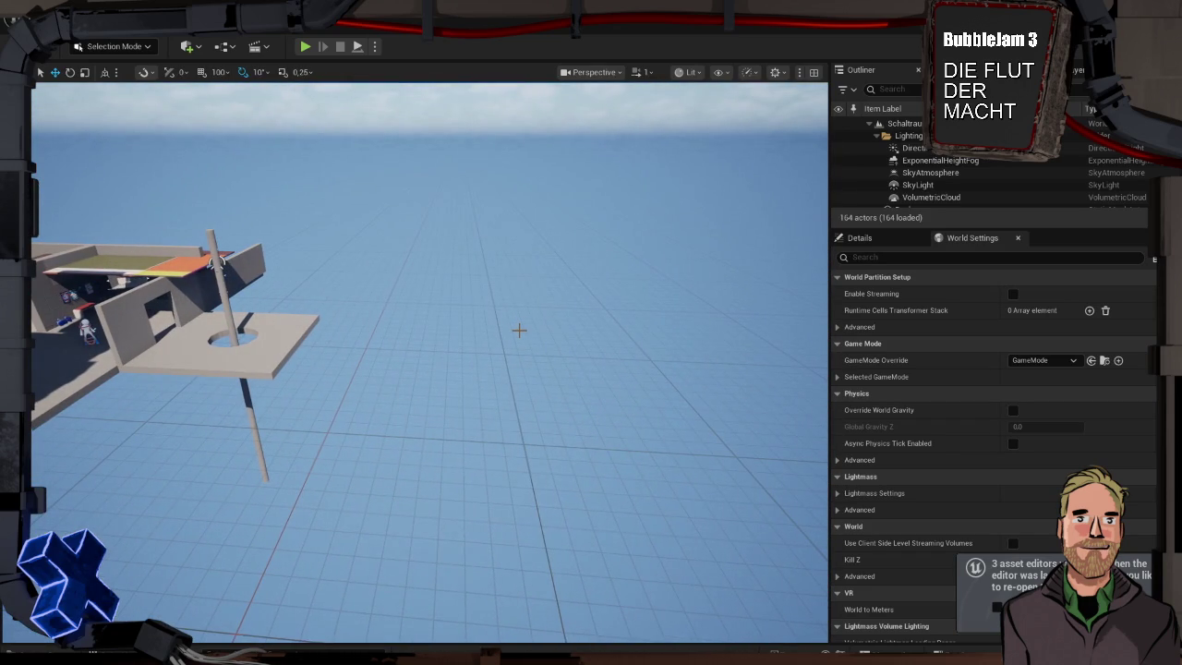
pyautogui.hotkey('ctrl', 'space')
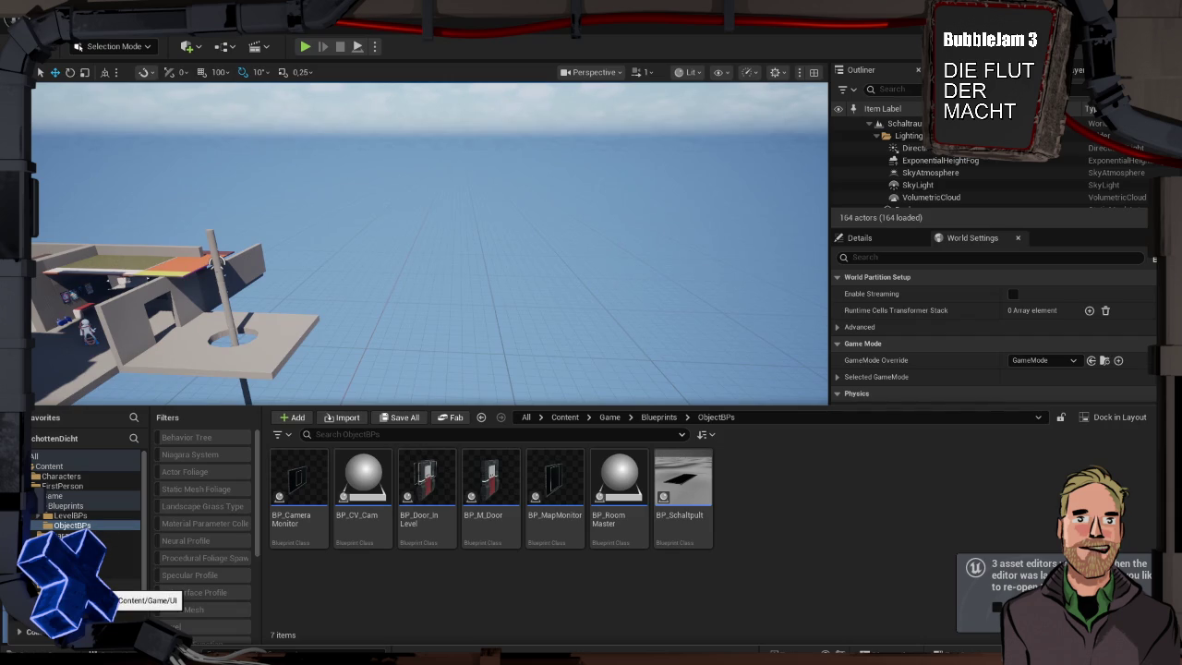
pyautogui.click(52, 516)
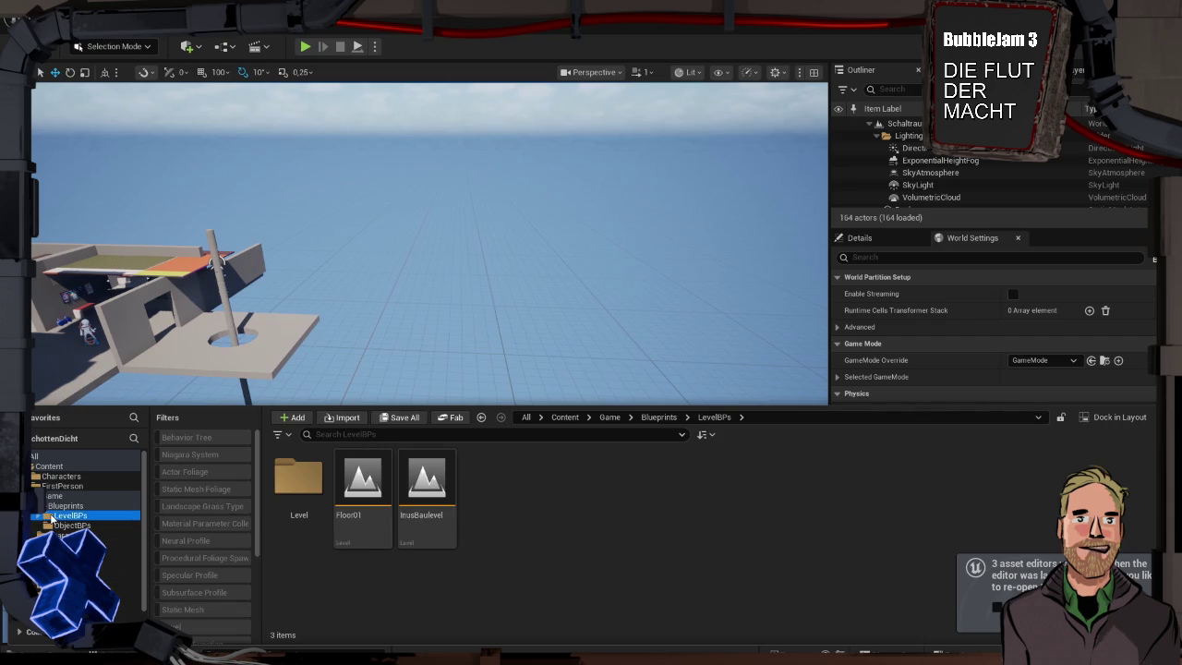
pyautogui.doubleClick(315, 482)
pyautogui.moveTo(489, 475); pyautogui.dragTo(488, 340)
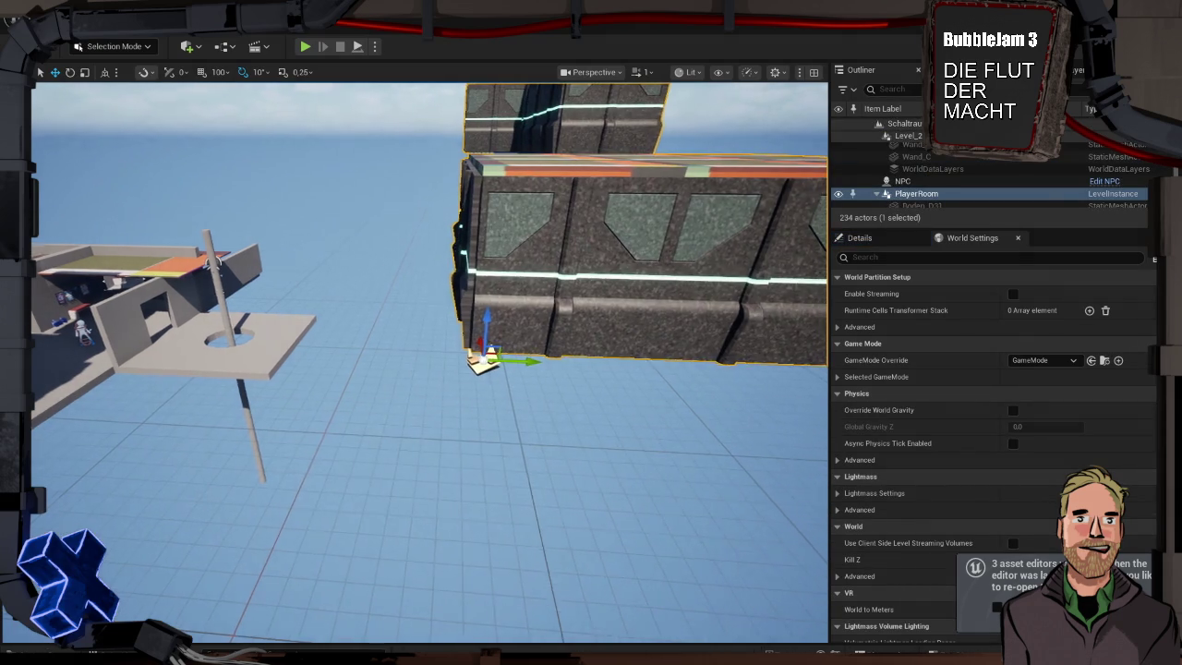
pyautogui.press('f')
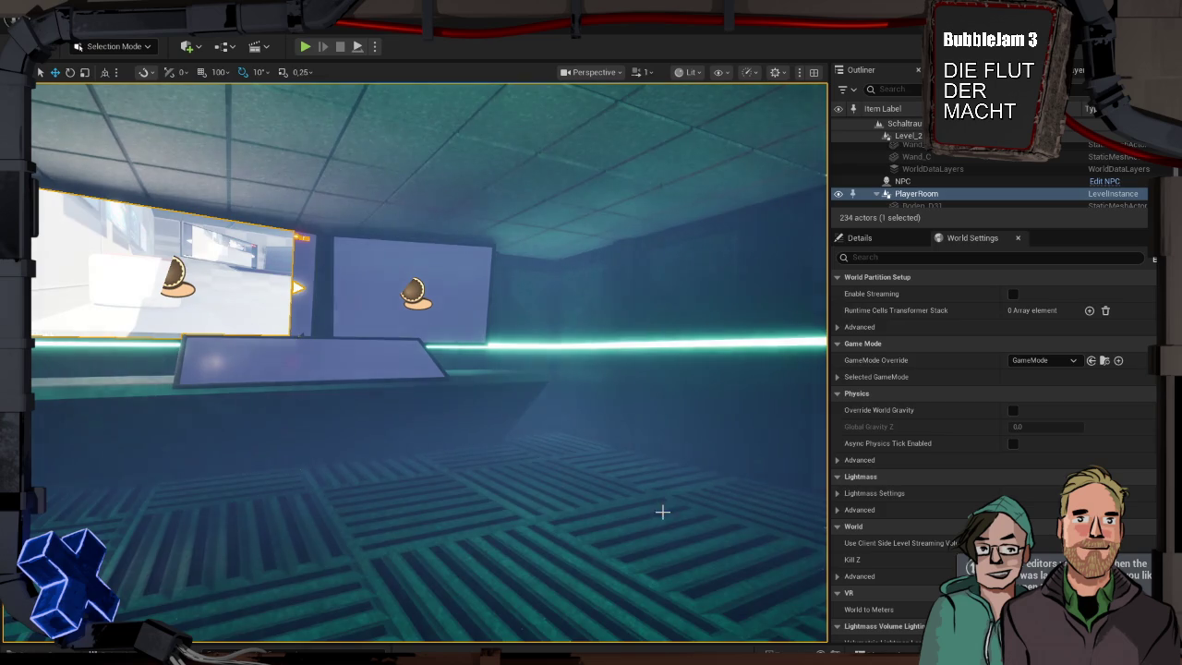
# Play the PlayerRoom from a spot in the room, then stop the session.
pyautogui.rightClick(662, 544)
pyautogui.click(692, 539)
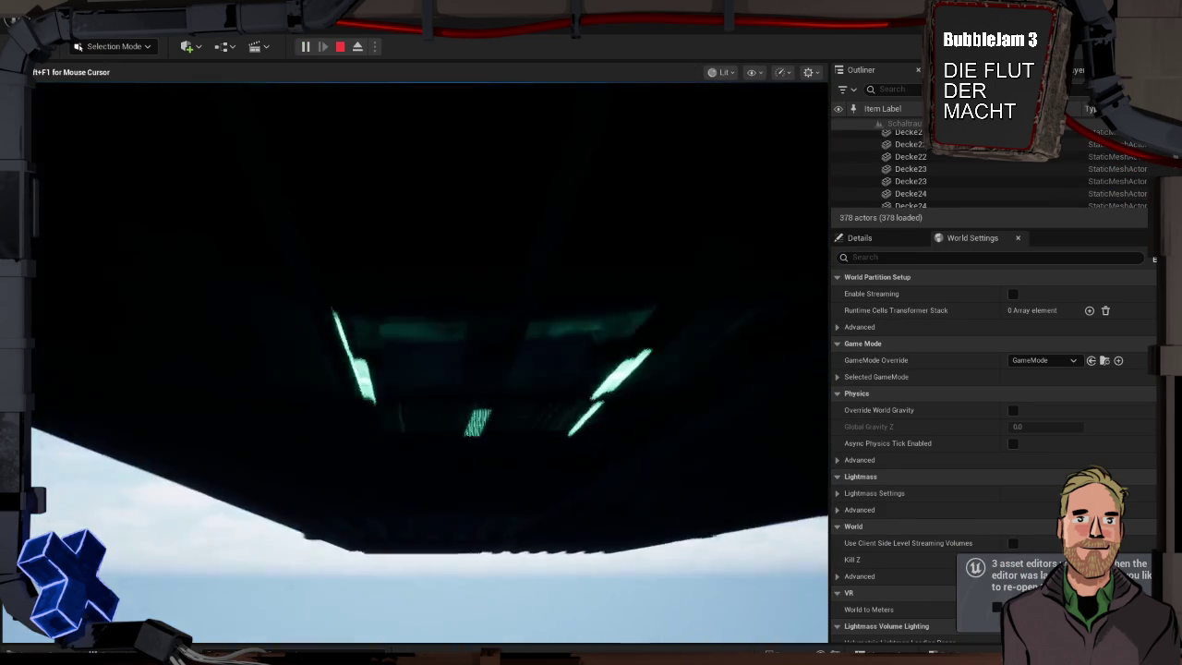
pyautogui.press('Escape')
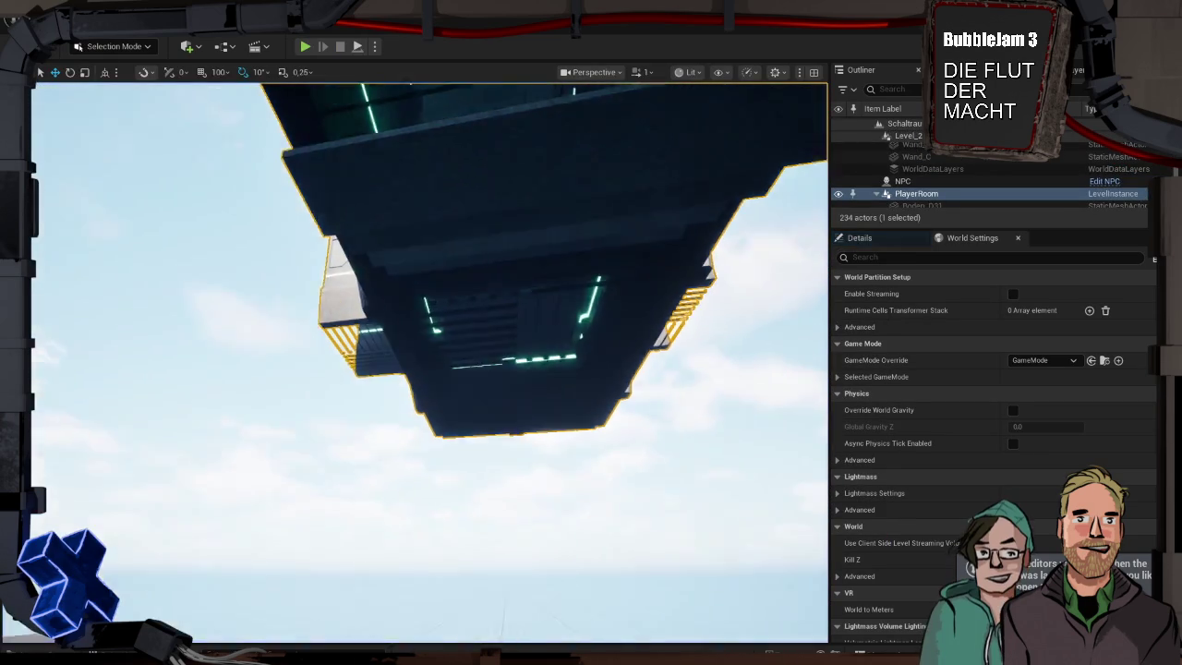
# Move the camera and play from other spots in the room a few more times.
pyautogui.press('f')
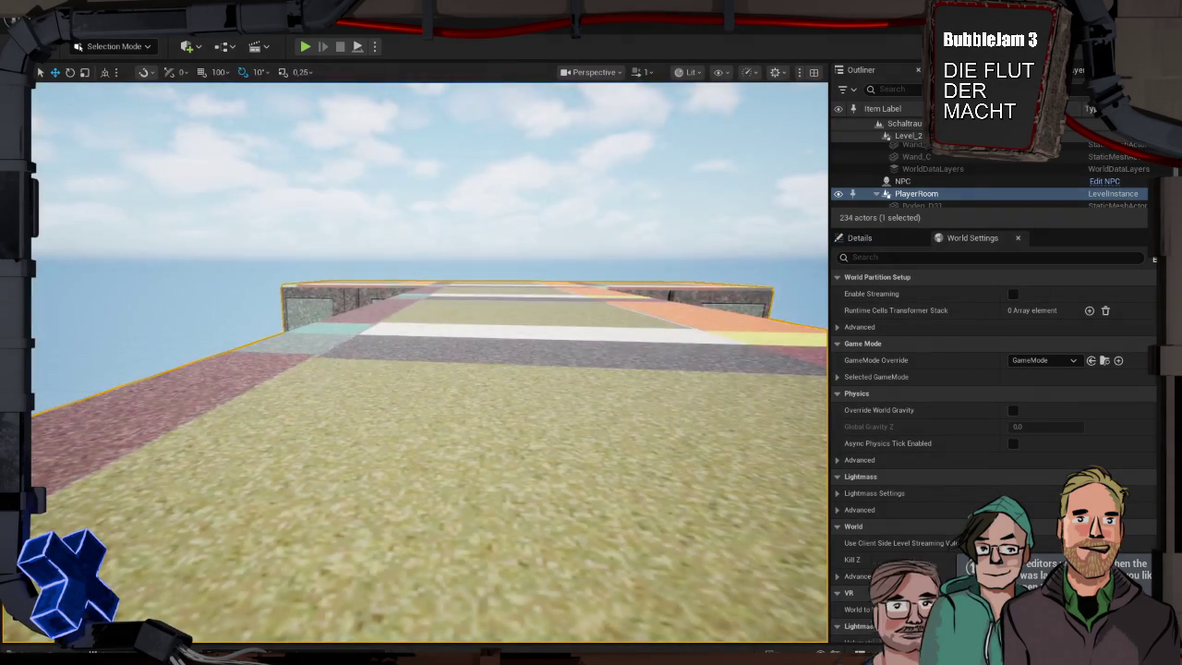
pyautogui.rightClick(554, 432)
pyautogui.click(581, 422)
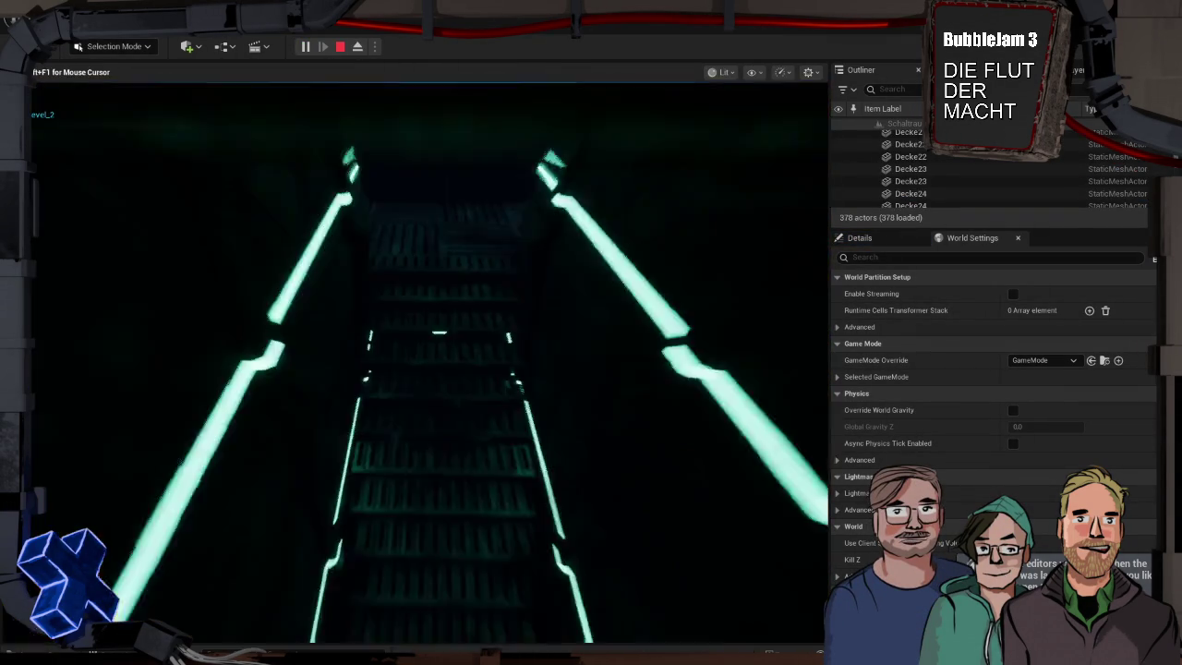
pyautogui.press('Escape')
pyautogui.moveTo(574, 431); pyautogui.dragTo(575, 508)
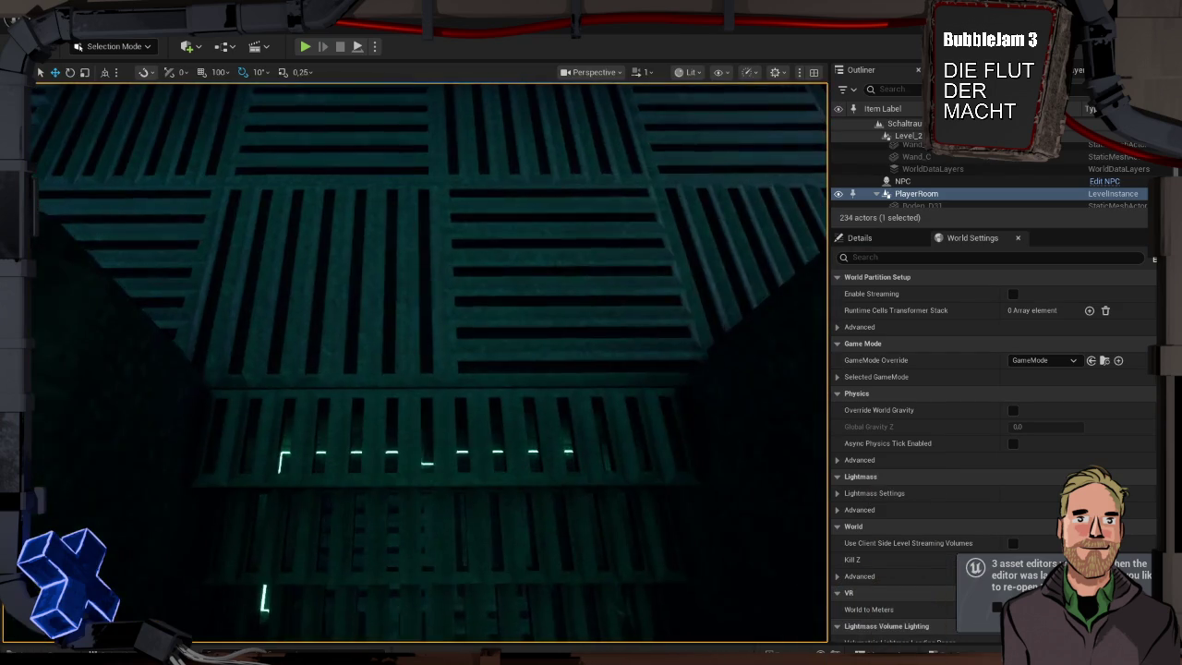
pyautogui.click(610, 652)
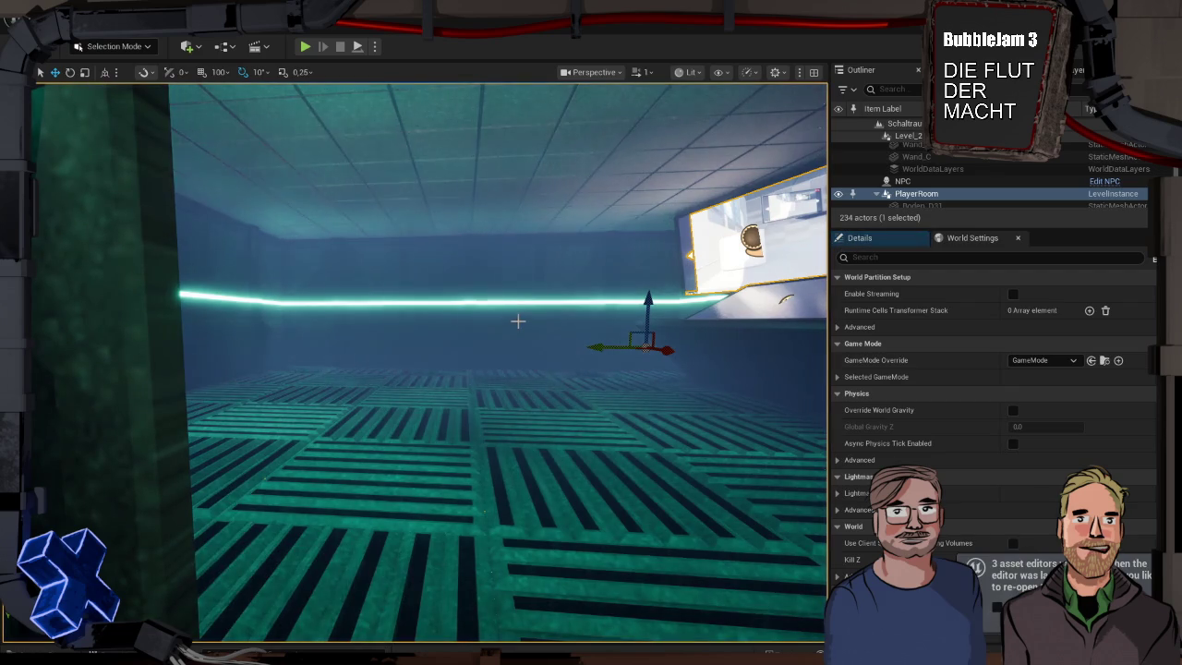
# Edit the PlayerRoom level instance and open Wand_Tor_Klein in the Static Mesh Editor.
pyautogui.moveTo(512, 326); pyautogui.dragTo(362, 172)
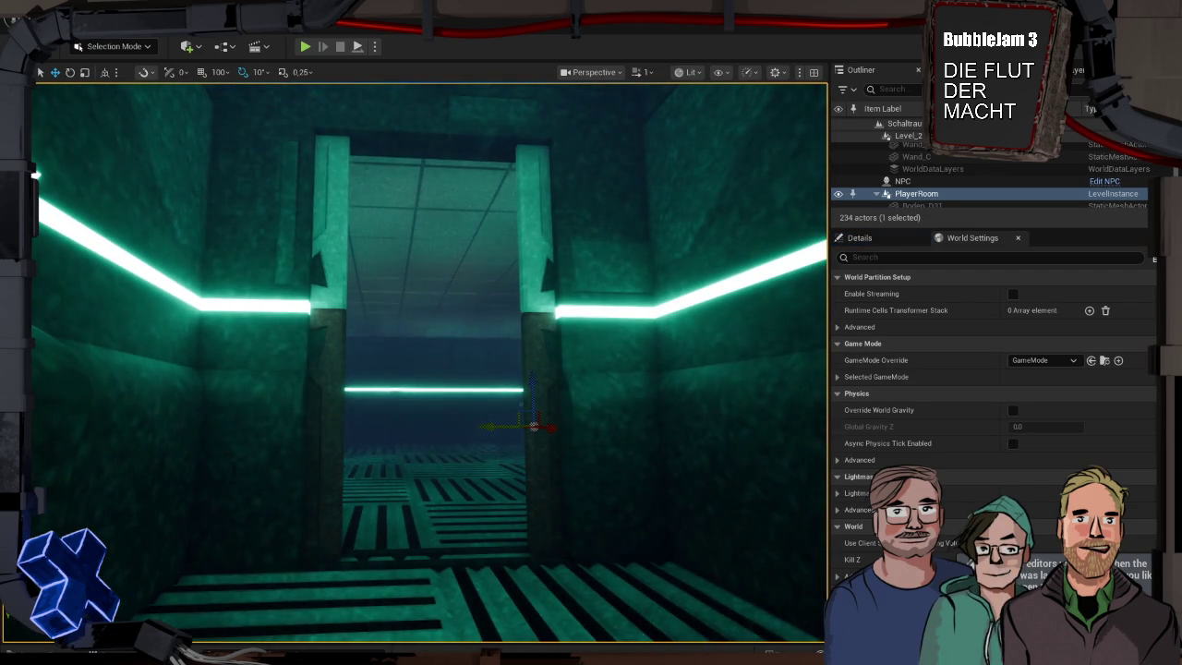
pyautogui.doubleClick(471, 247)
pyautogui.click(282, 215)
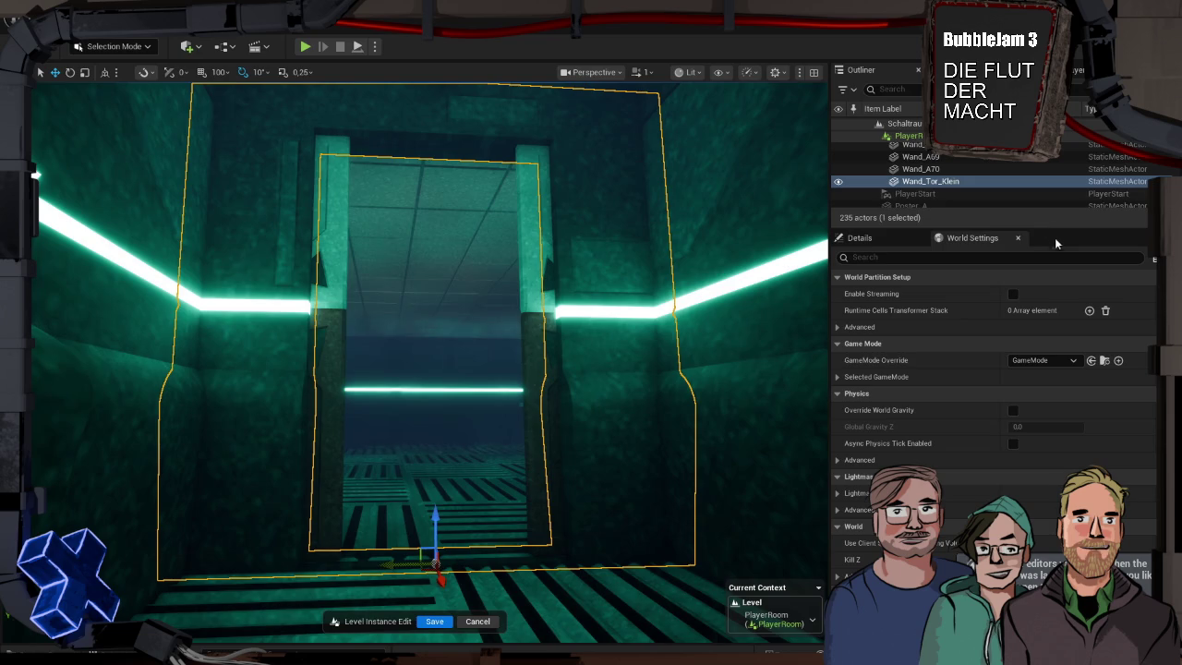
pyautogui.rightClick(975, 182)
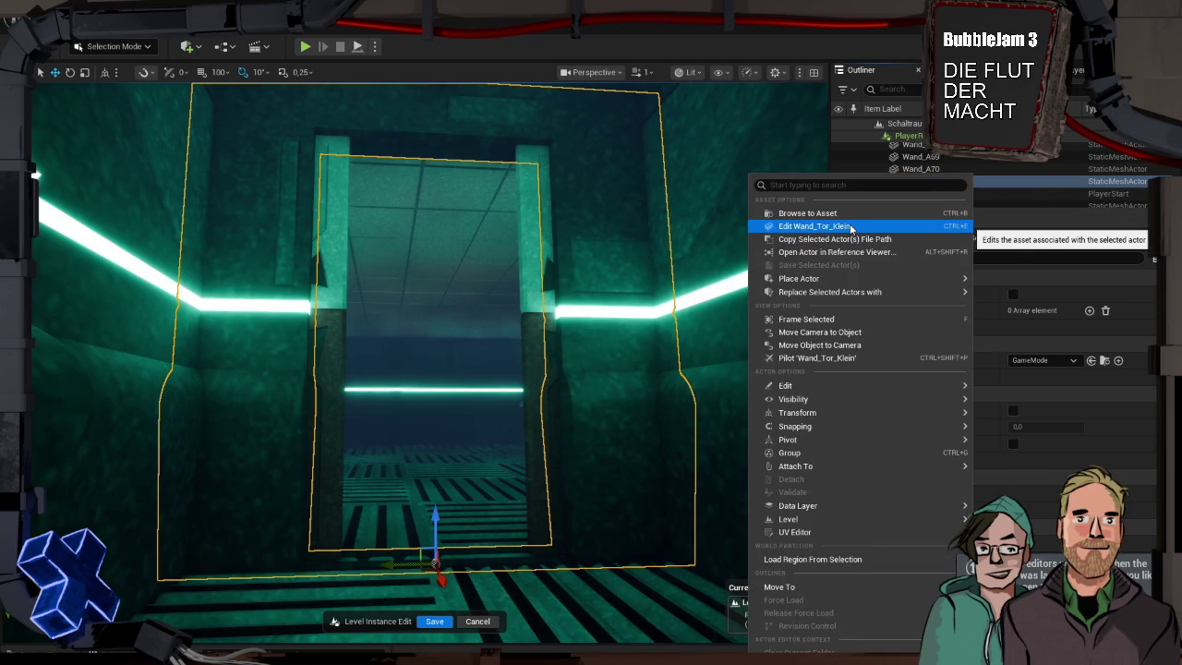
pyautogui.click(851, 227)
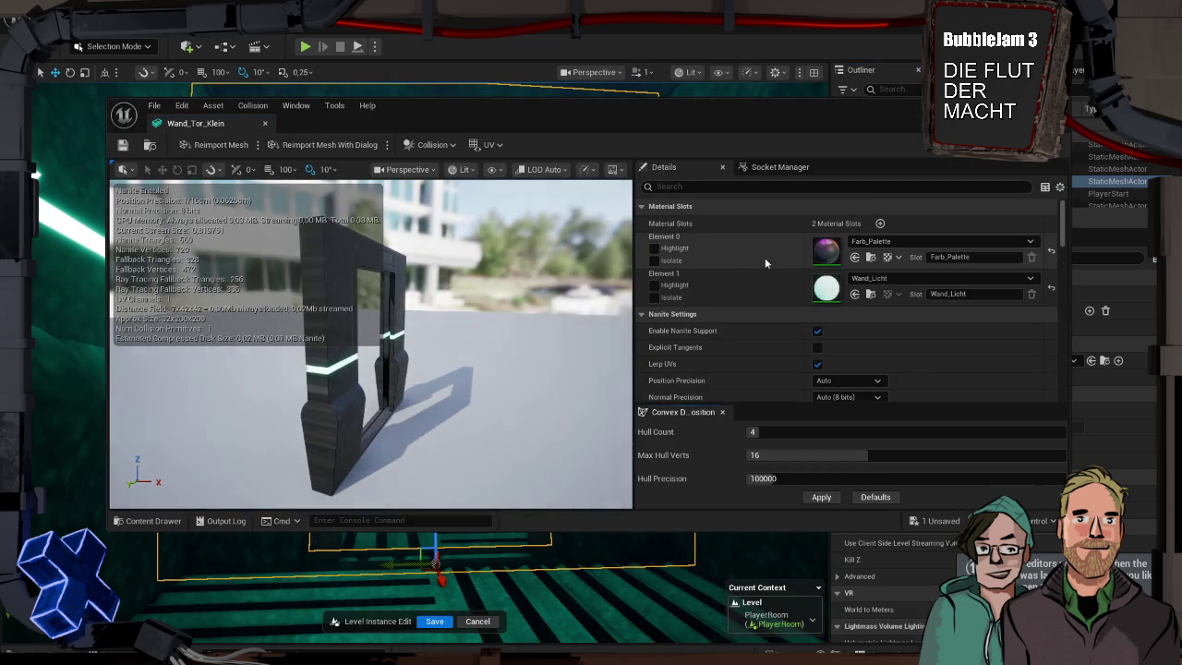
# Generate an initial Auto Convex Collision on the Wand_Tor_Klein mesh.
pyautogui.click(436, 145)
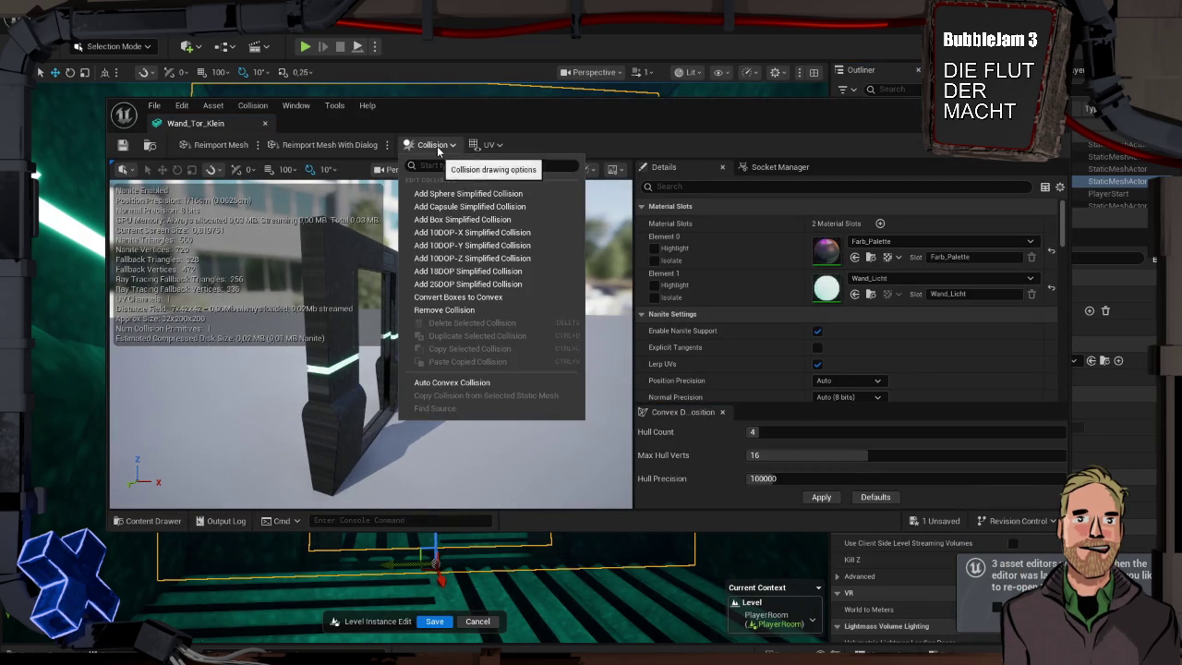
pyautogui.click(471, 381)
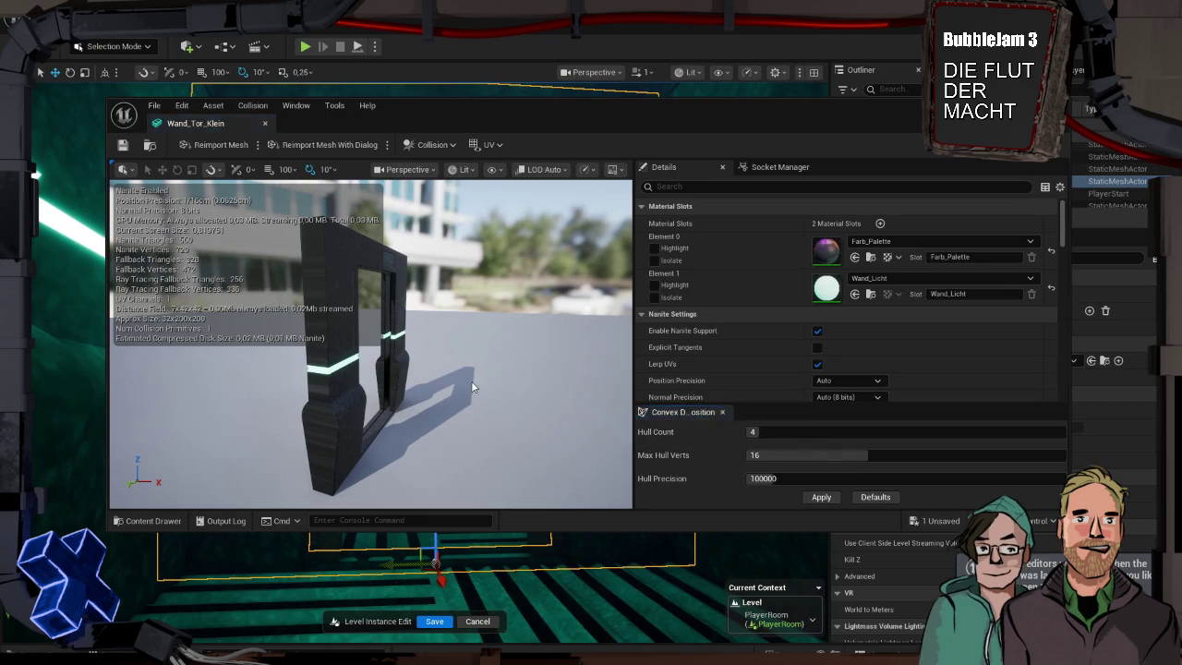
pyautogui.click(830, 498)
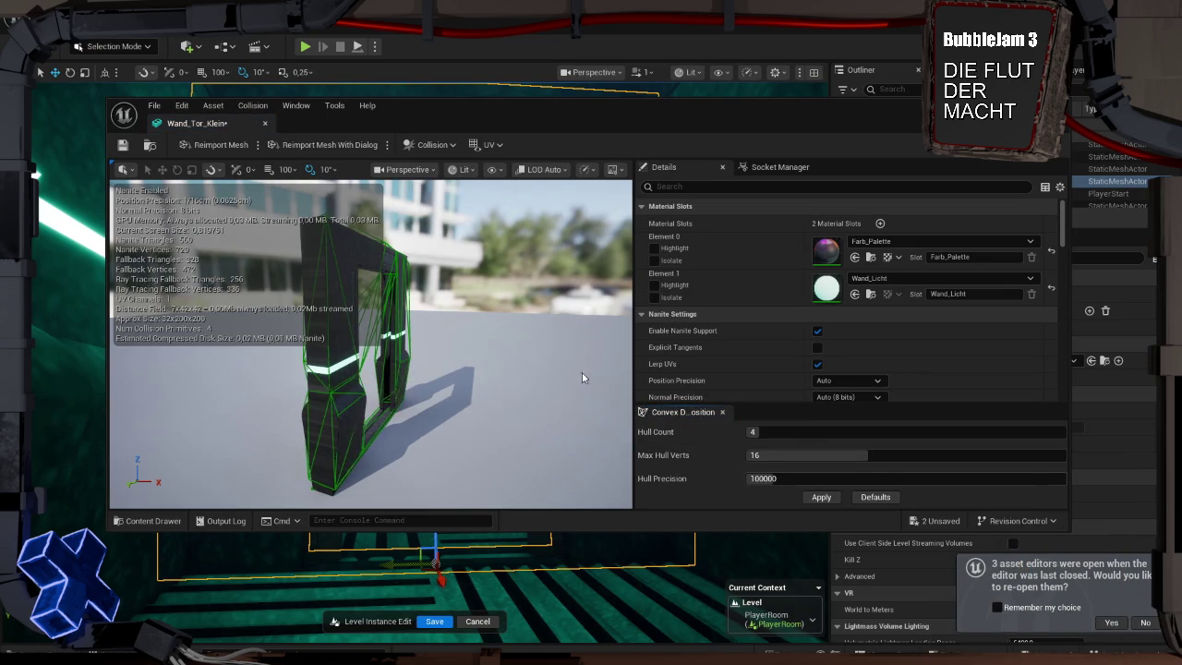
pyautogui.moveTo(370, 369); pyautogui.dragTo(517, 341)
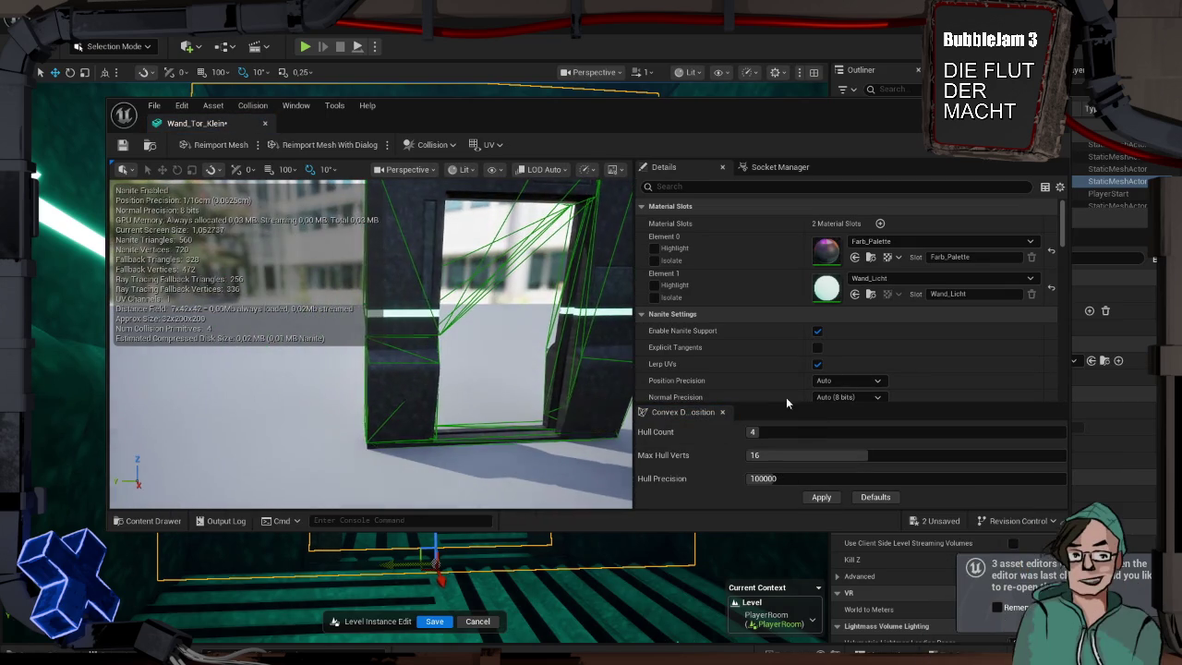
# Rebuild the collision with 45 hulls, 490000 precision, 22 max hull verts, and save.
pyautogui.moveTo(753, 431); pyautogui.dragTo(967, 431)
pyautogui.click(829, 499)
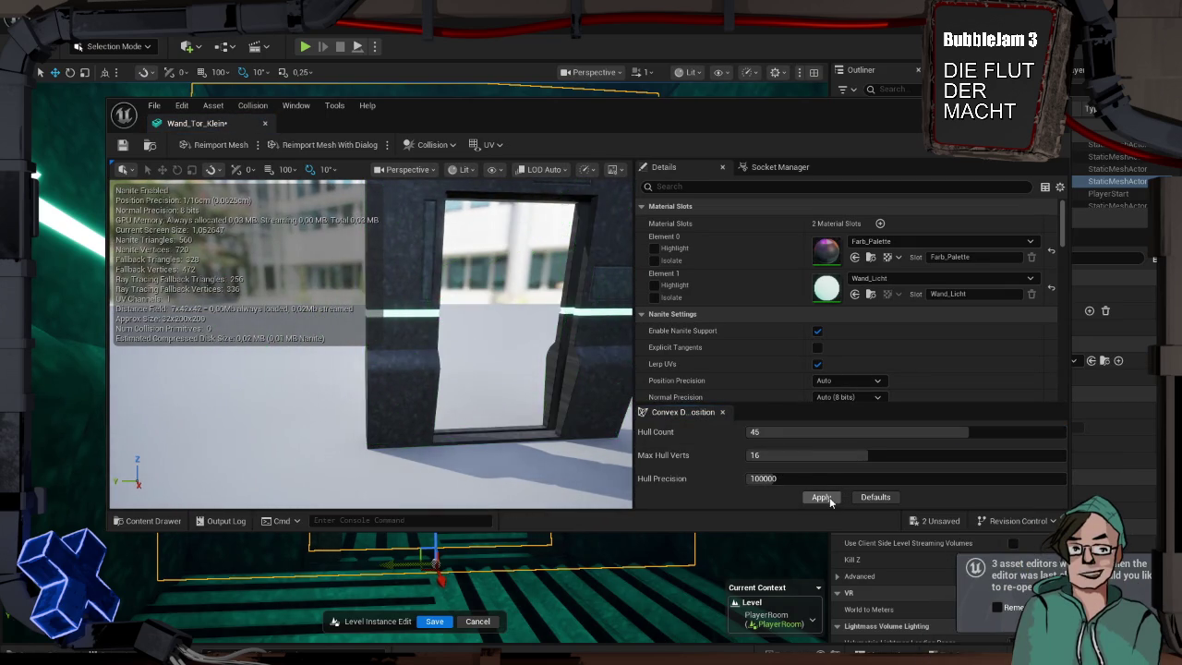
pyautogui.moveTo(808, 478); pyautogui.dragTo(899, 479)
pyautogui.moveTo(808, 456)
pyautogui.mouseDown()
pyautogui.moveTo(1003, 455)
pyautogui.moveTo(942, 455)
pyautogui.mouseUp()
pyautogui.click(813, 497)
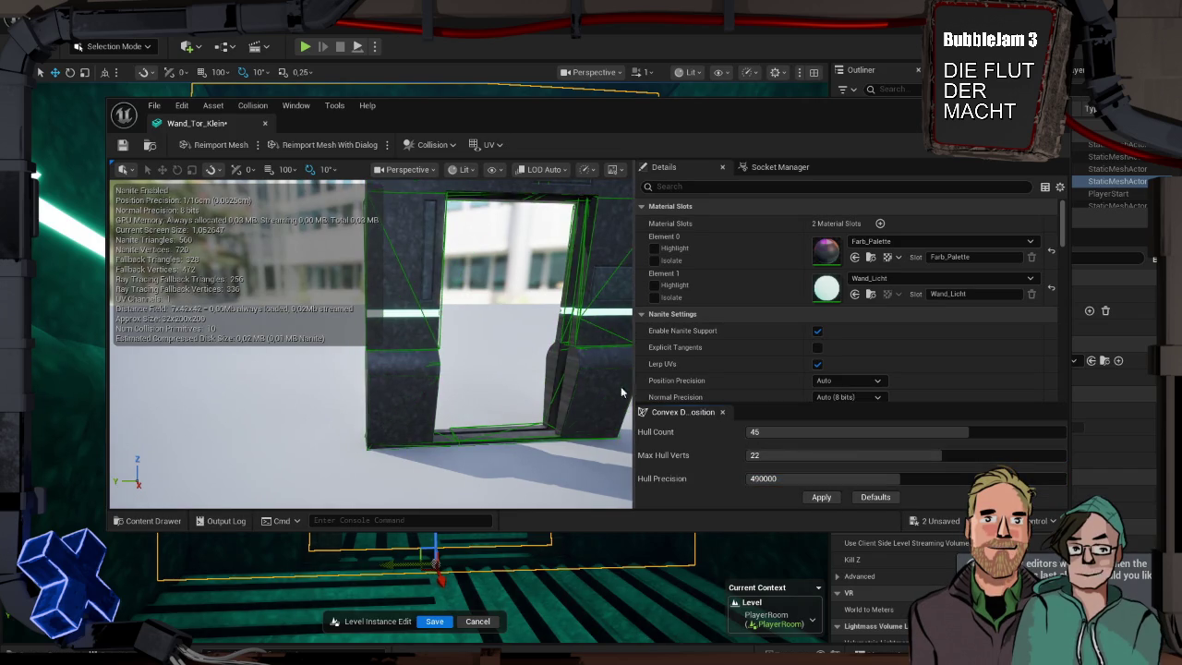
pyautogui.hotkey('ctrl', 's')
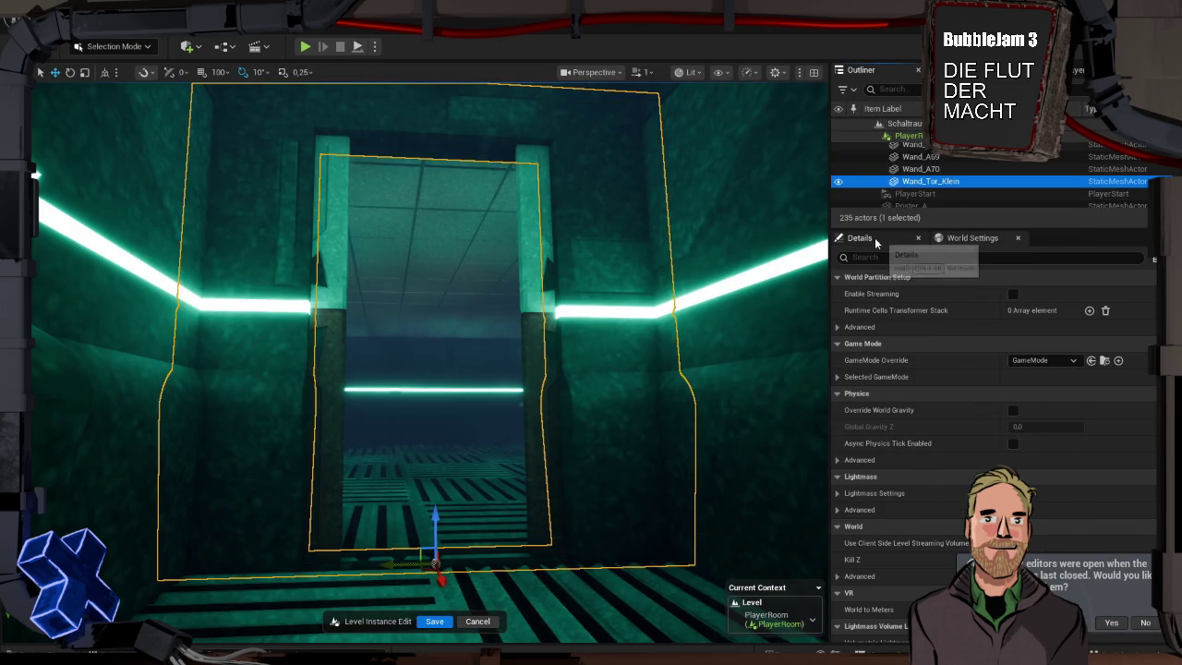
# Set GameMode Override to BP_FirstPersonGameMode and play from a spot in the room.
pyautogui.click(1056, 361)
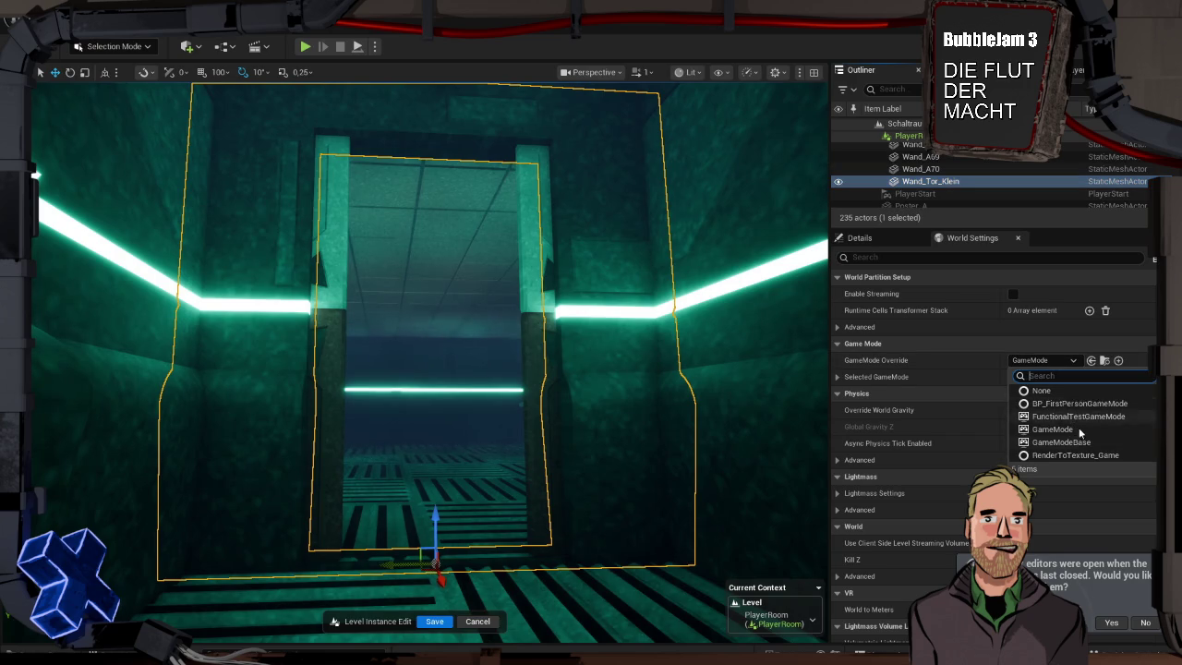
pyautogui.click(1077, 404)
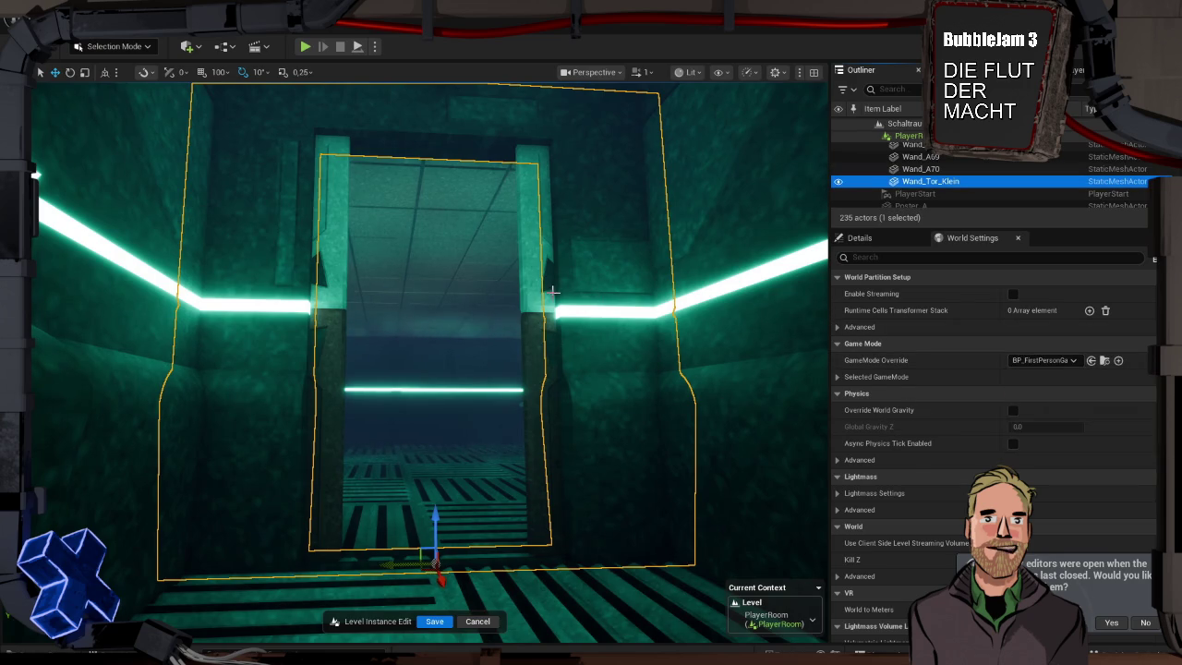
pyautogui.rightClick(586, 590)
pyautogui.click(610, 575)
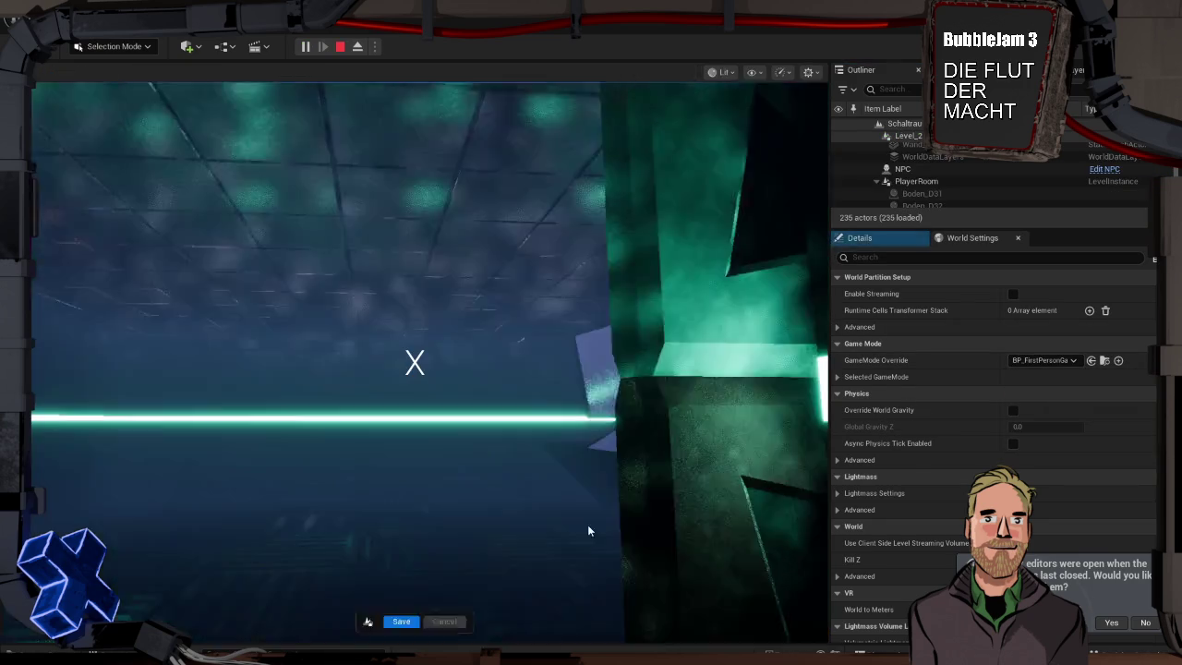
# Walk toward the wall screen in first person, stop the playtest, and save.
pyautogui.press('w')
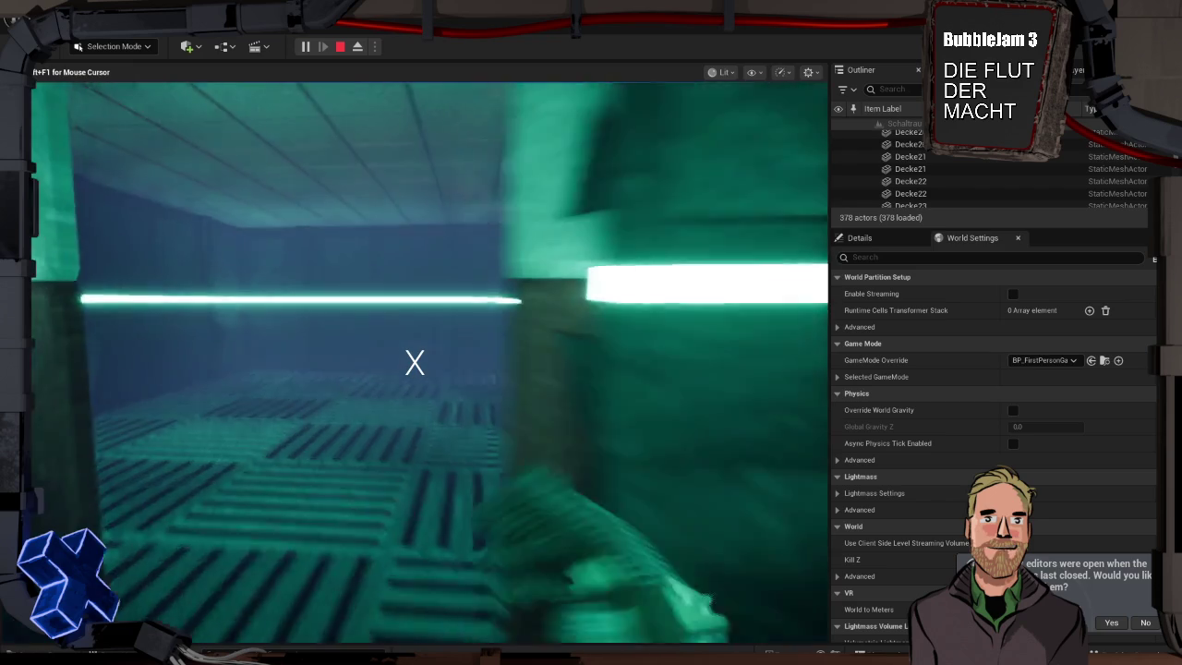
pyautogui.press('w')
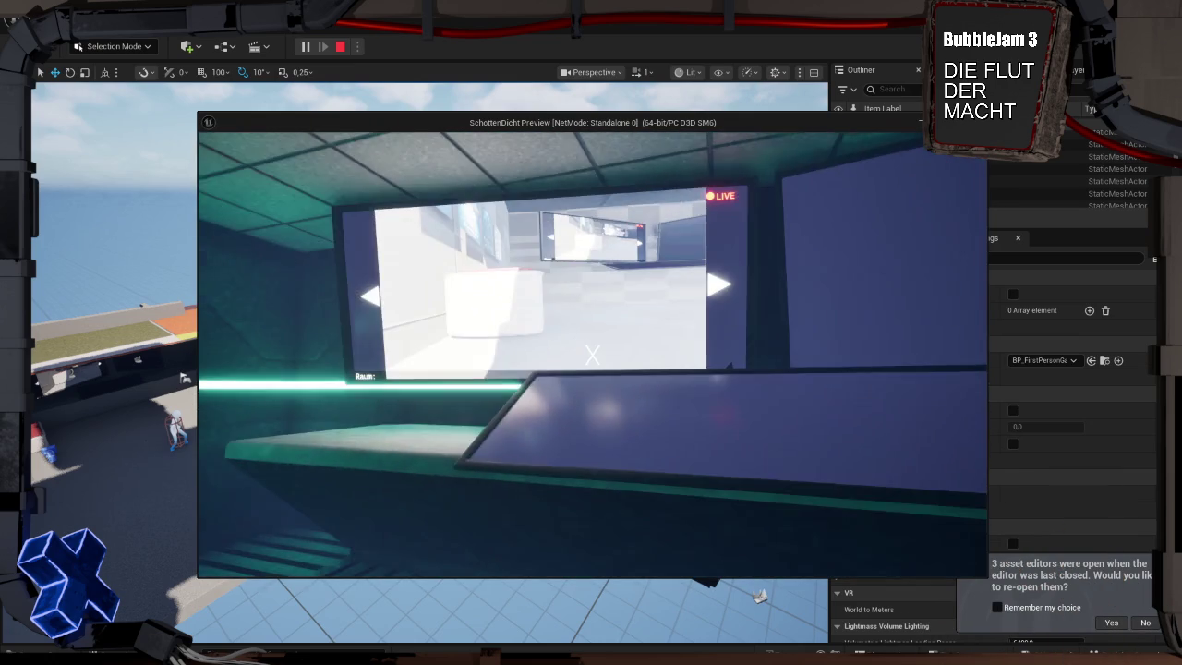
pyautogui.press('Escape')
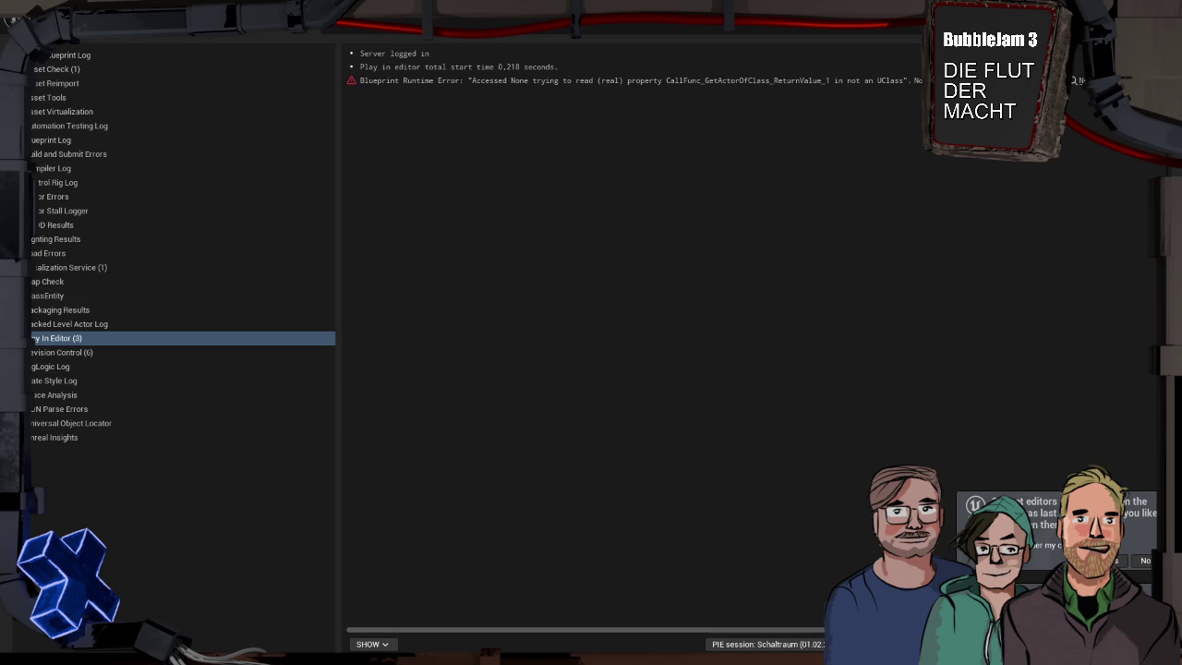
pyautogui.hotkey('ctrl', 's')
# Save both levels, then commit the three files to PhilsStifte as 'RAUM EINGEBETTET' and push.
pyautogui.click(628, 478)
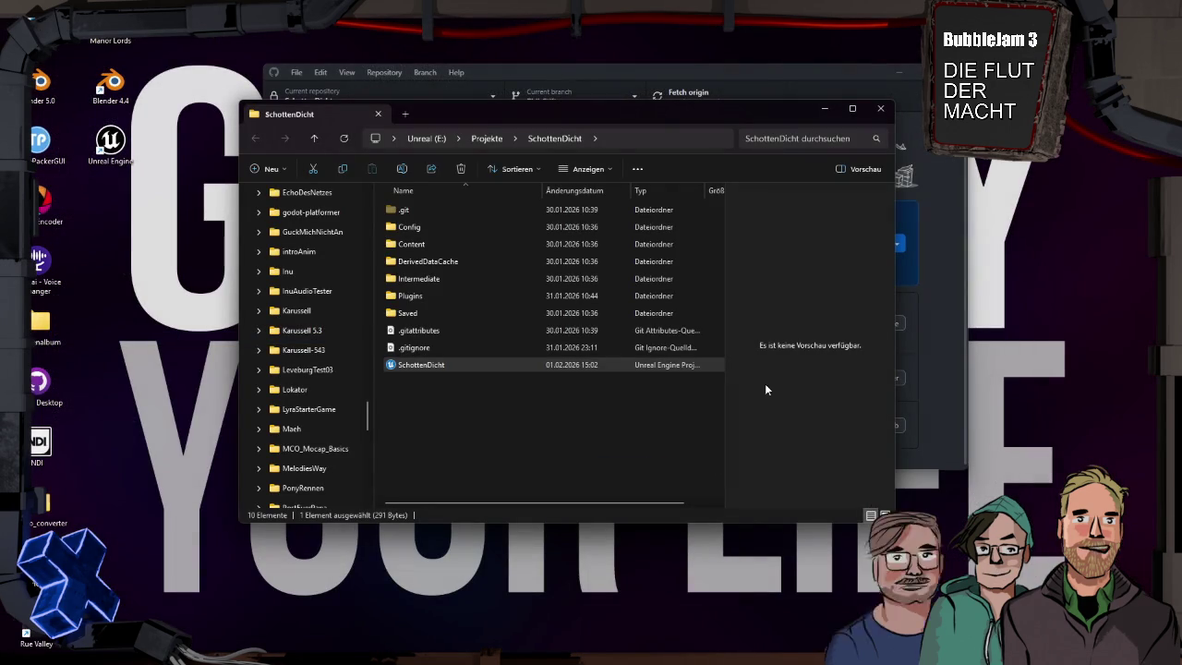
pyautogui.click(880, 109)
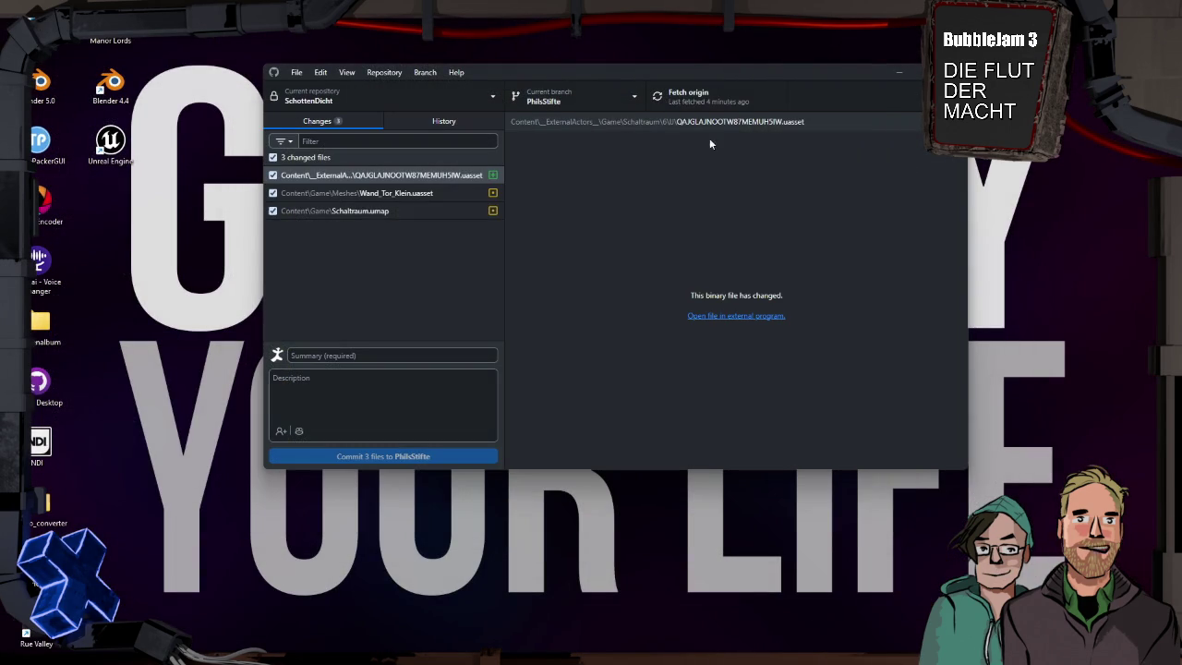
pyautogui.click(371, 355)
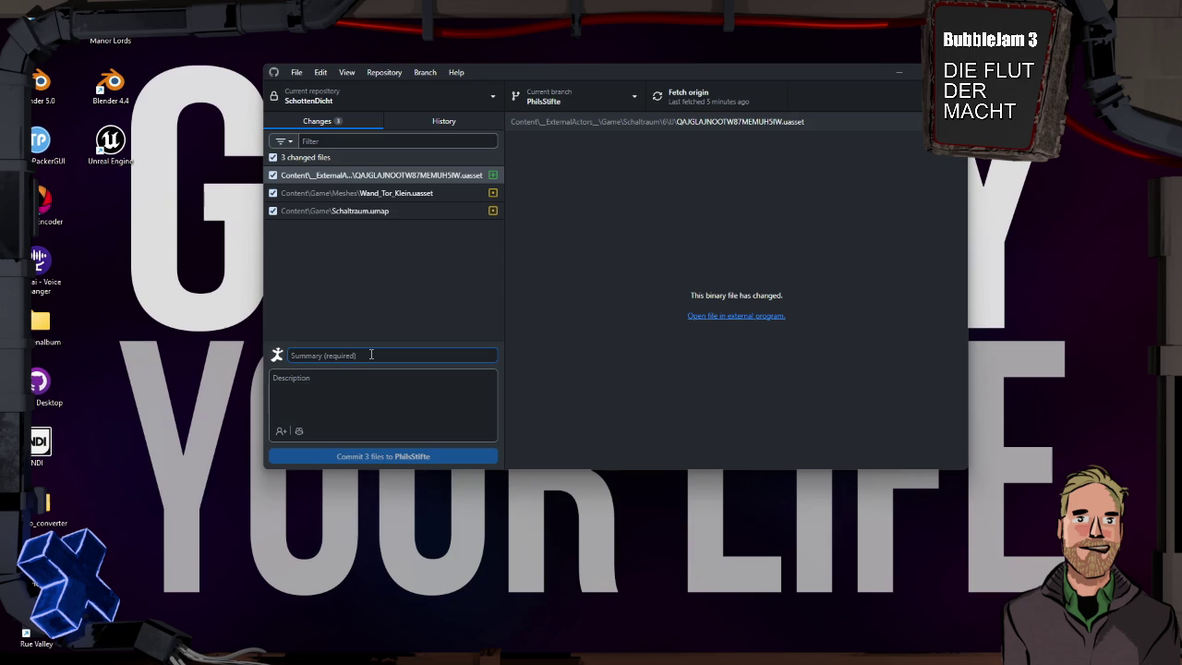
pyautogui.write('RAUM EINGEBETTET')
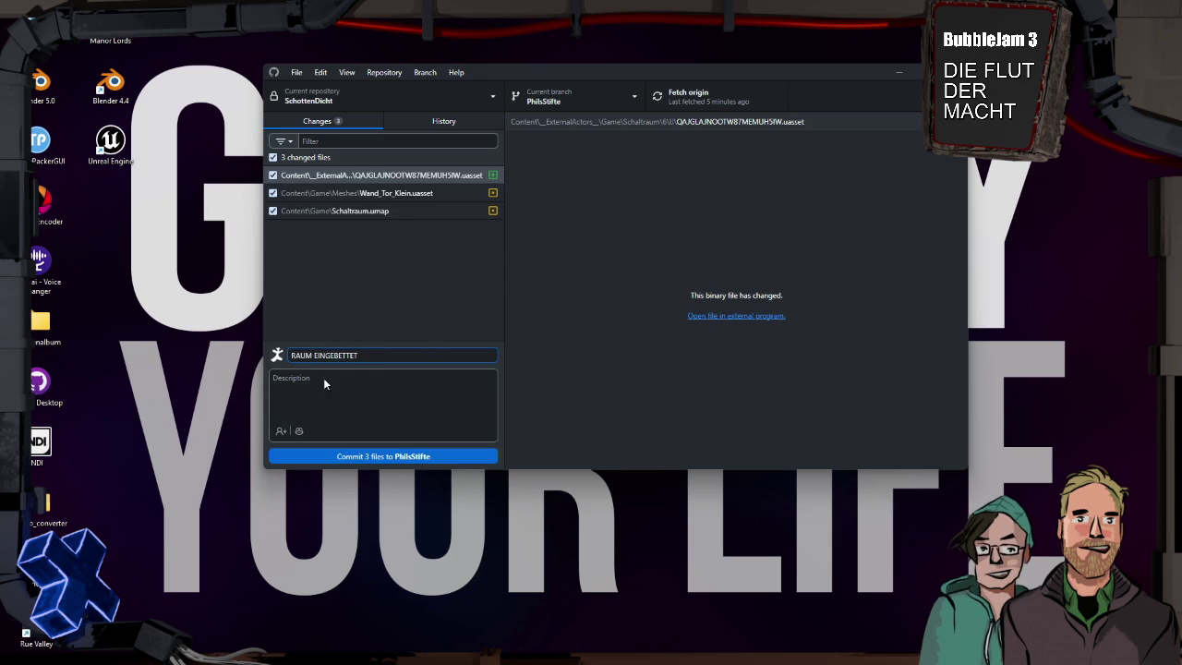
pyautogui.click(420, 456)
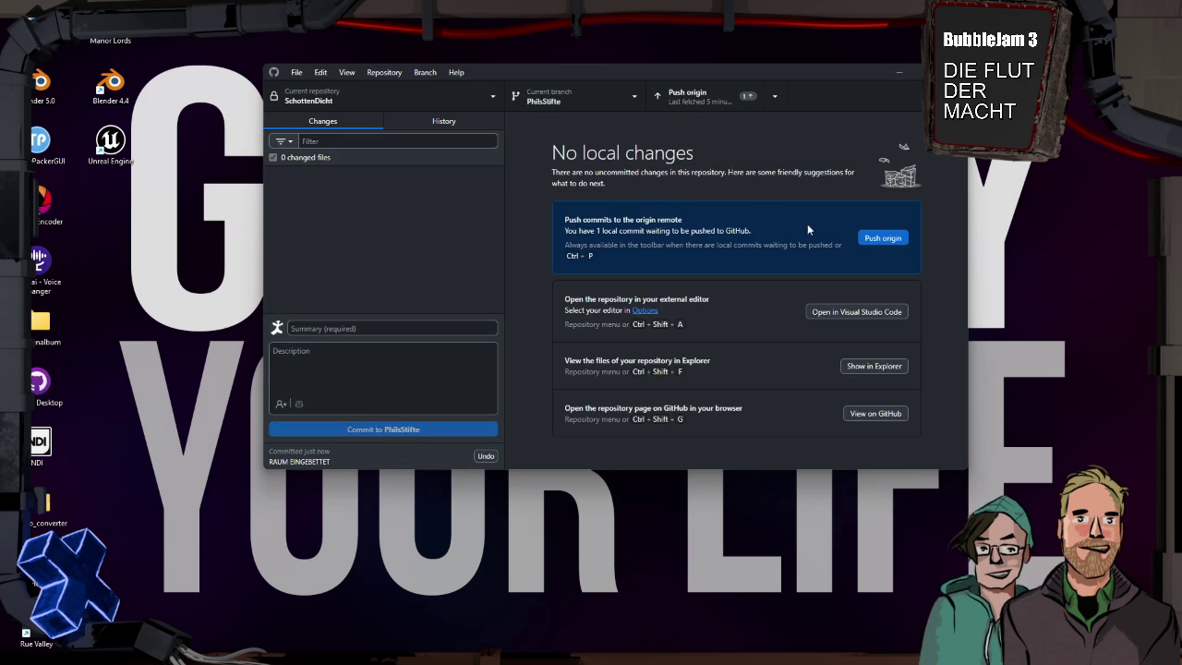
pyautogui.click(882, 238)
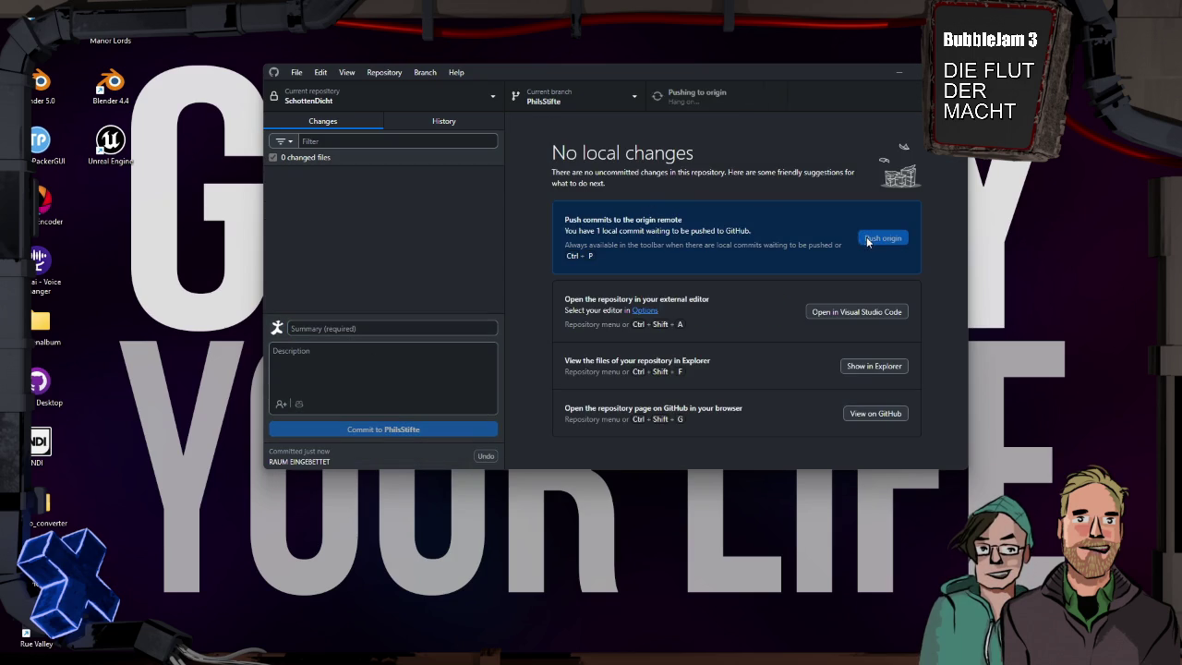
# Check out Inus-Regenbogen-Klötze, merge PhilsStifte into it with a merge commit, and push to origin.
pyautogui.click(617, 95)
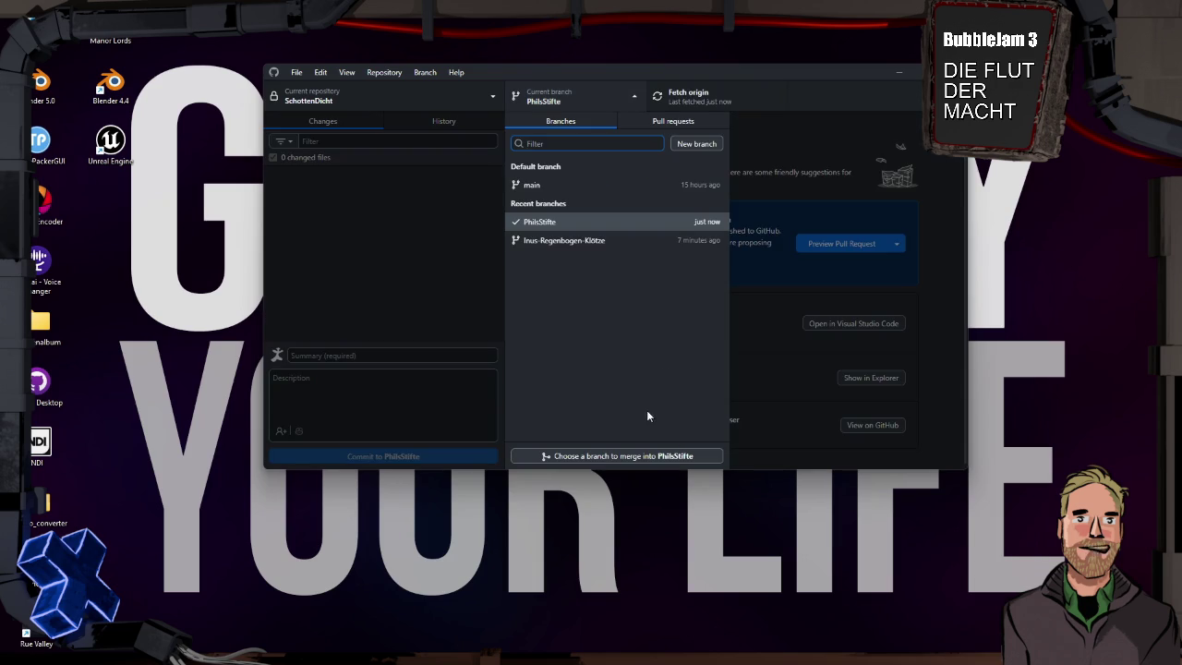
pyautogui.click(575, 242)
pyautogui.click(601, 102)
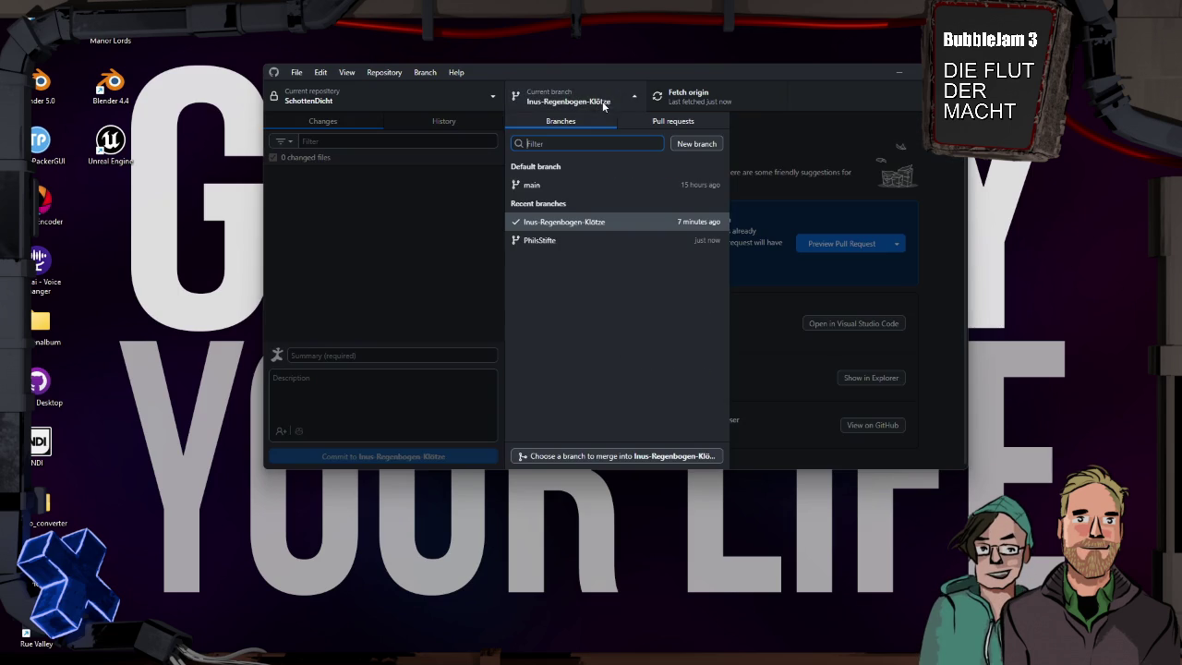
pyautogui.click(618, 455)
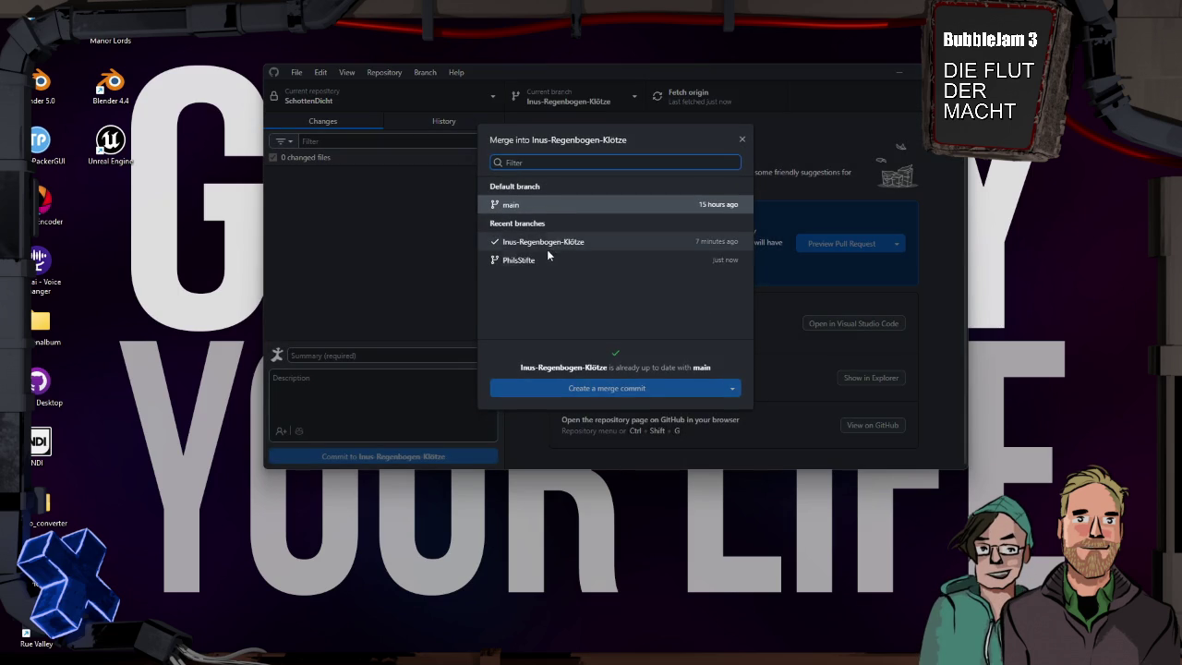
pyautogui.click(546, 260)
pyautogui.click(640, 388)
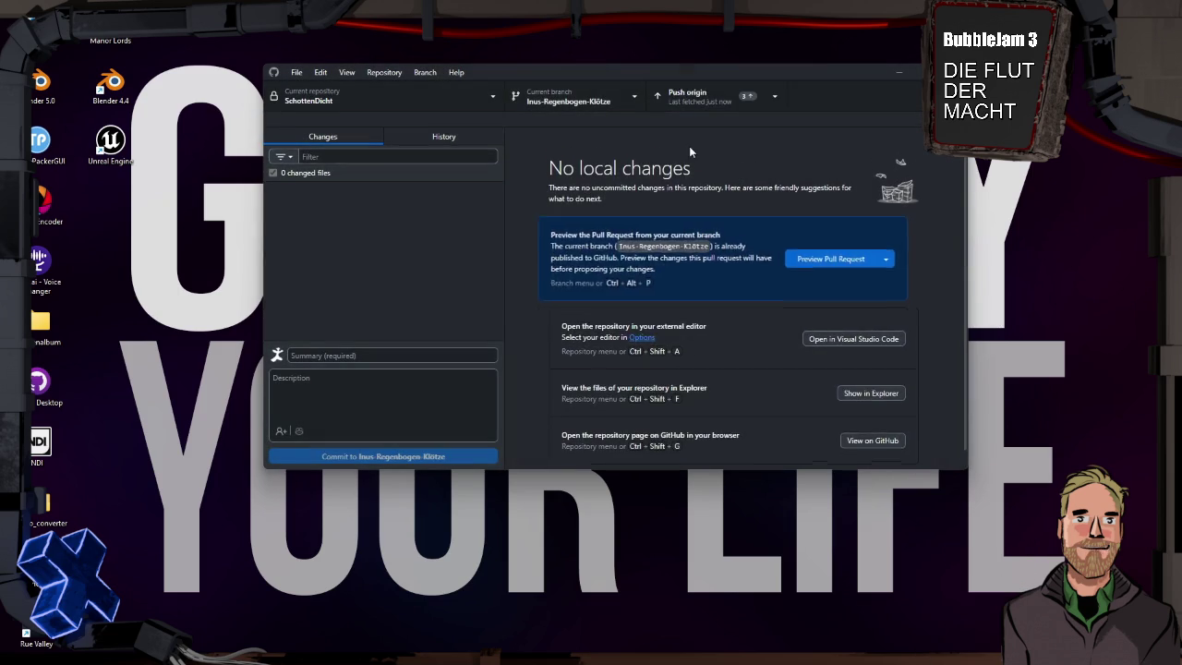
pyautogui.click(705, 91)
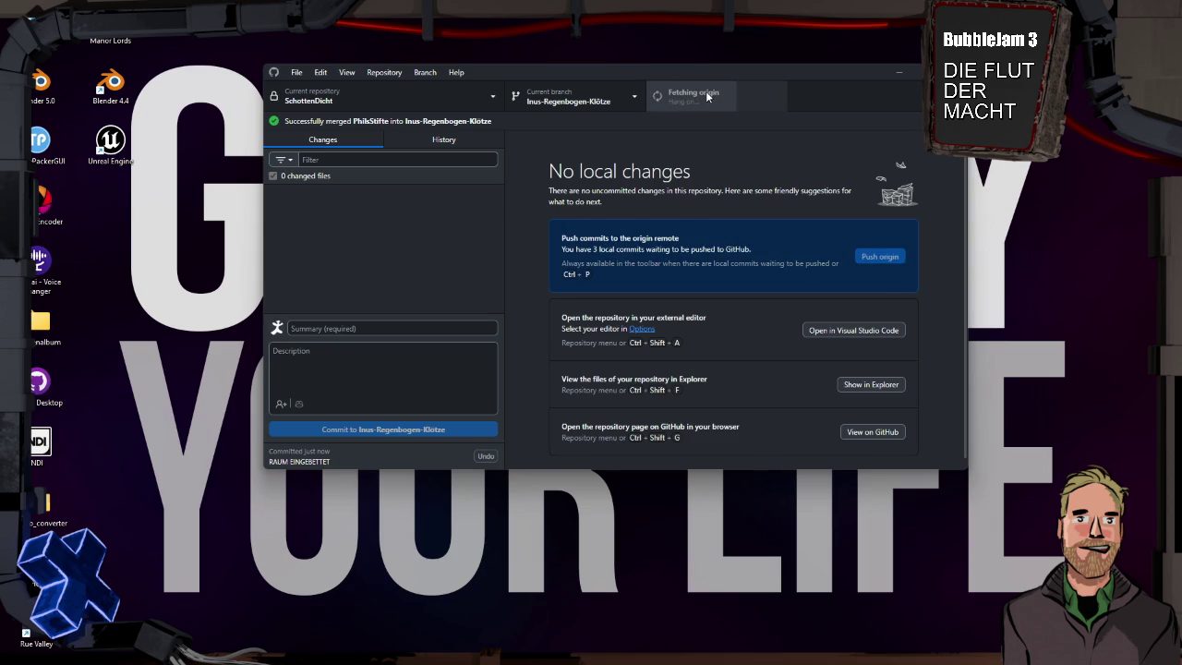